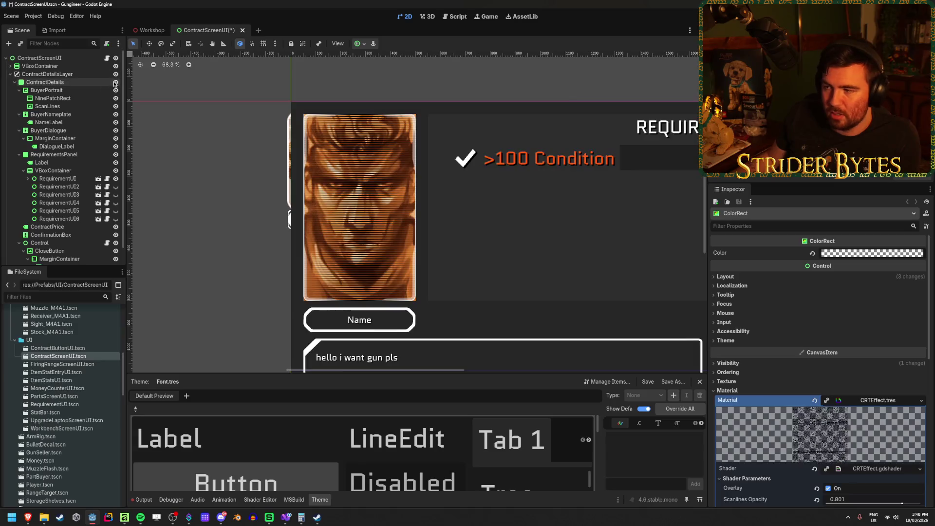
Step: Scroll the ContractScreenUI view over to the Requirements section and save the scene
scroll(642, 179, right, 10)
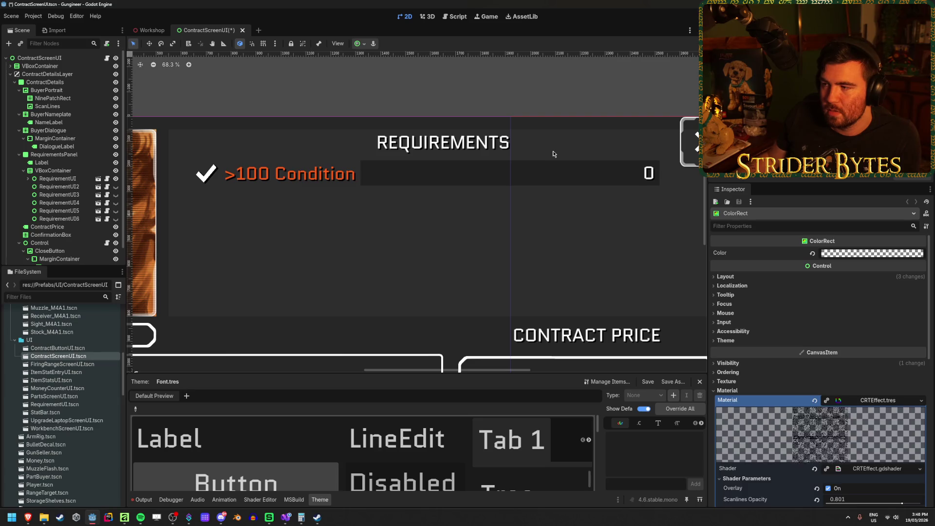
key(ctrl+s)
Step: Open RequirementUI.cs from Solution Explorer in Visual Studio
click(286, 517)
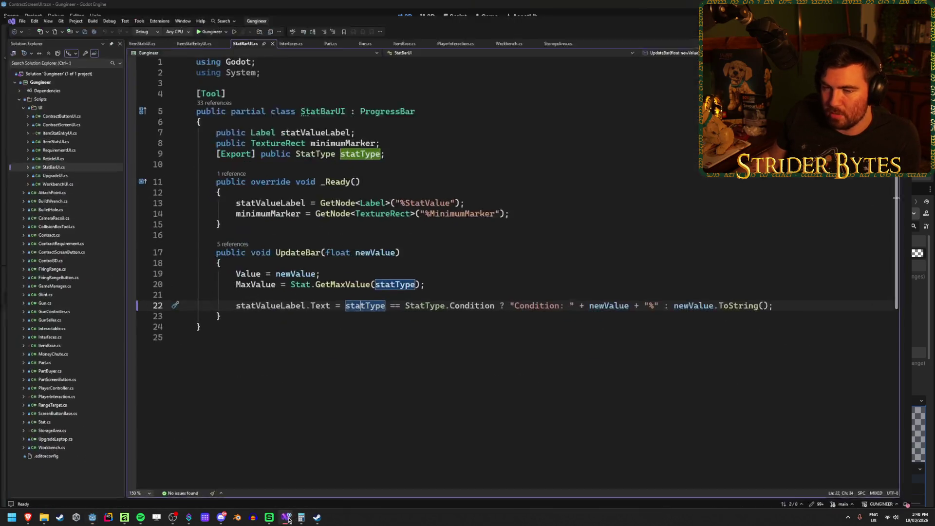
double_click(55, 138)
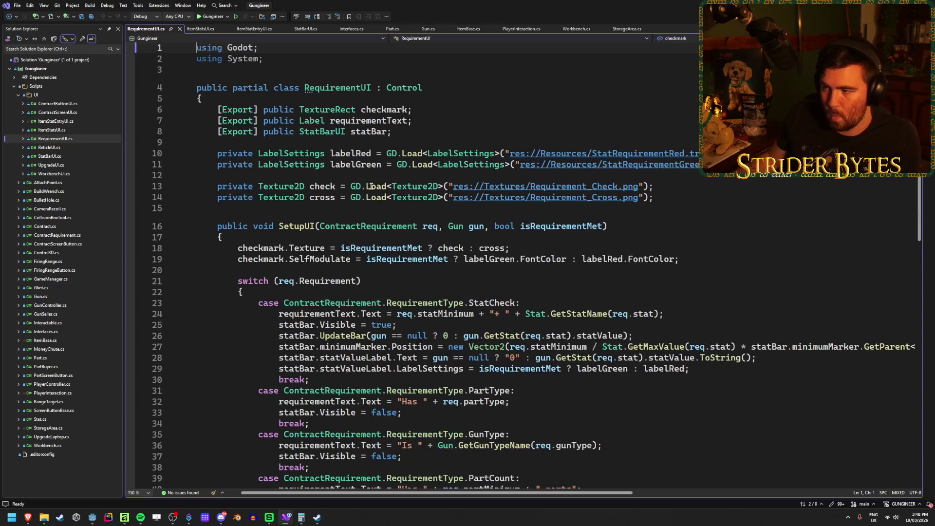
scroll(676, 302, down, 2)
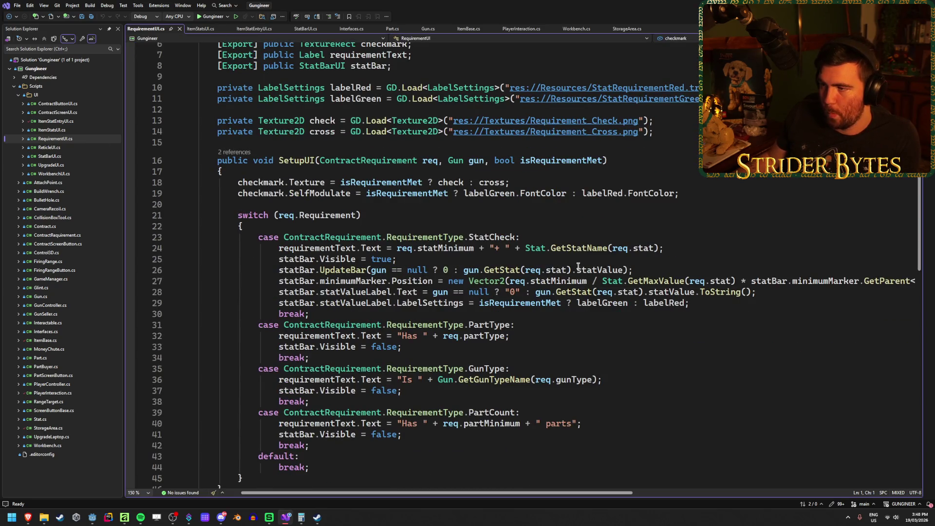
Step: Inspect the labelRed/labelGreen LabelSettings declarations and select LabelSettings on line 29
click(457, 88)
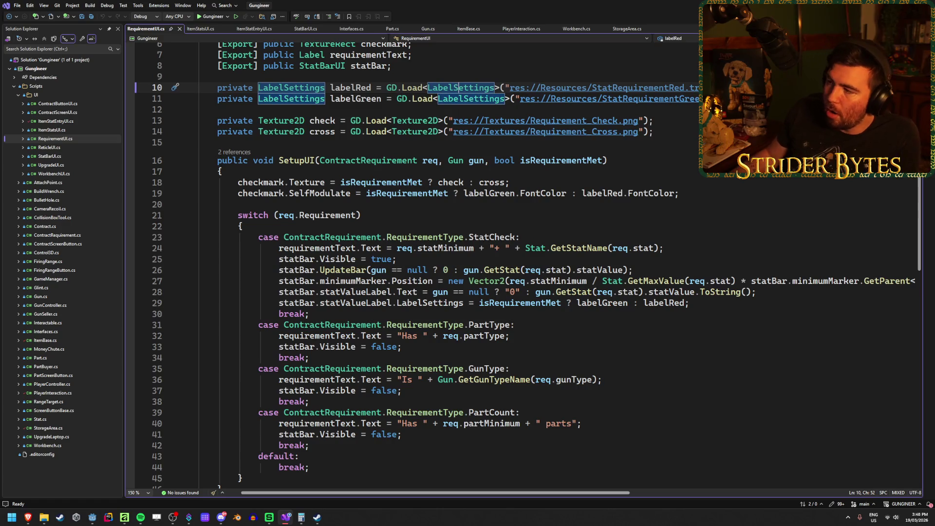
click(745, 98)
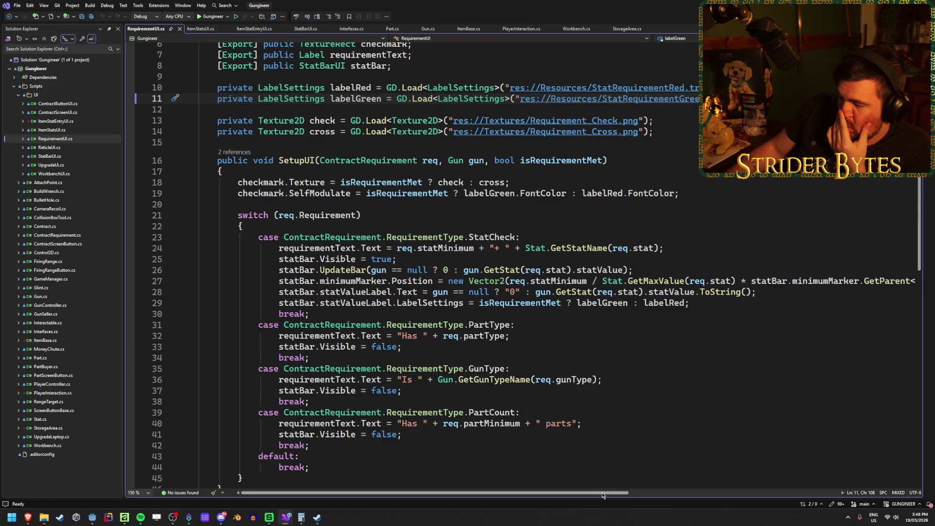
drag(602, 495, 618, 495)
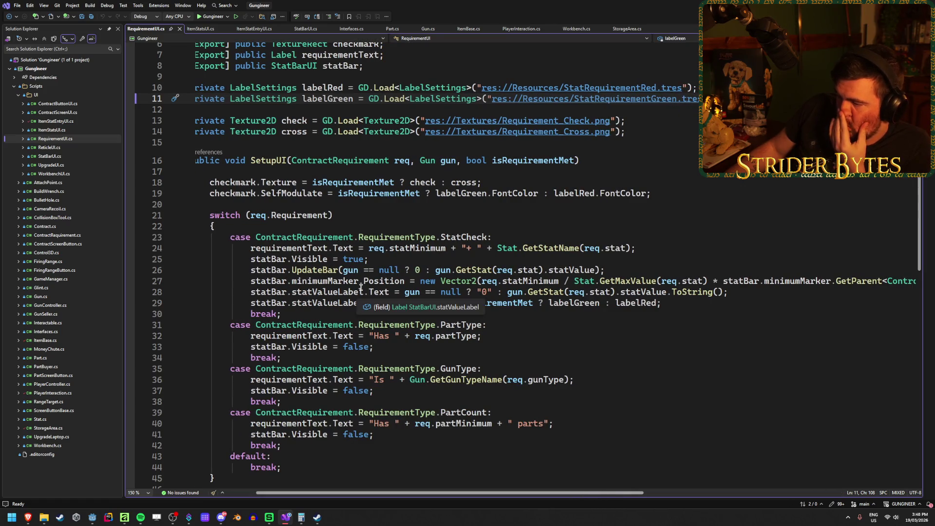
click(331, 302)
click(491, 303)
click(401, 302)
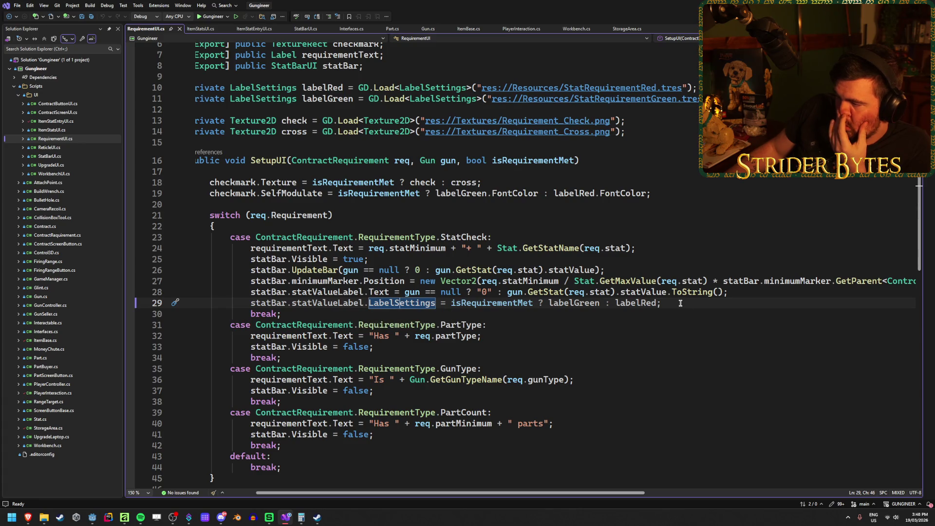
double_click(411, 304)
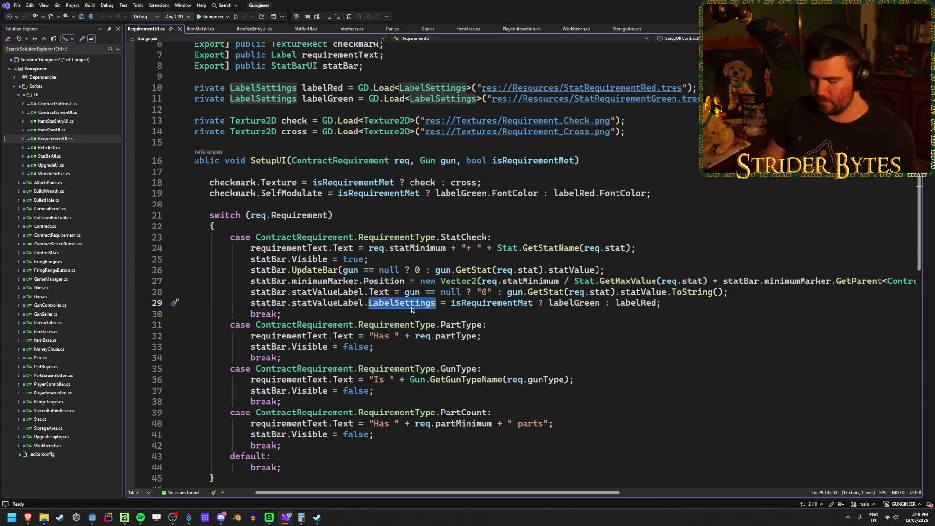
Step: Browse IntelliSense theme override suggestions by typing 'themeov' on line 29
text(themeov)
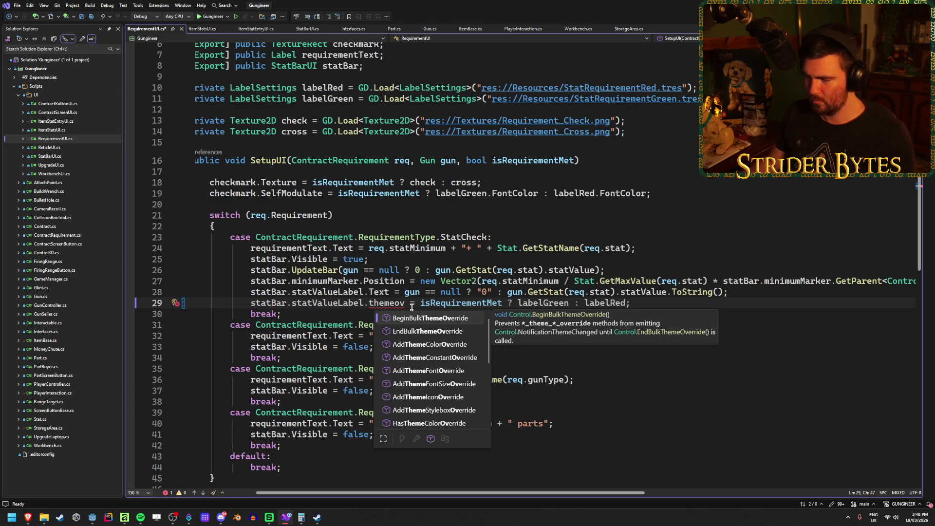
key(Down)
key(Down)
key(Down)
key(Down)
key(Down)
key(Down)
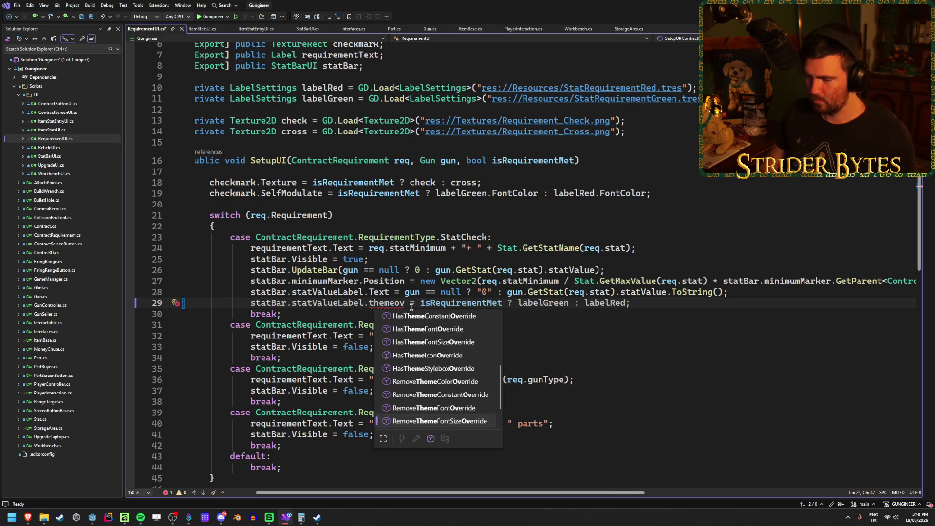
key(Up)
key(Up)
key(Up)
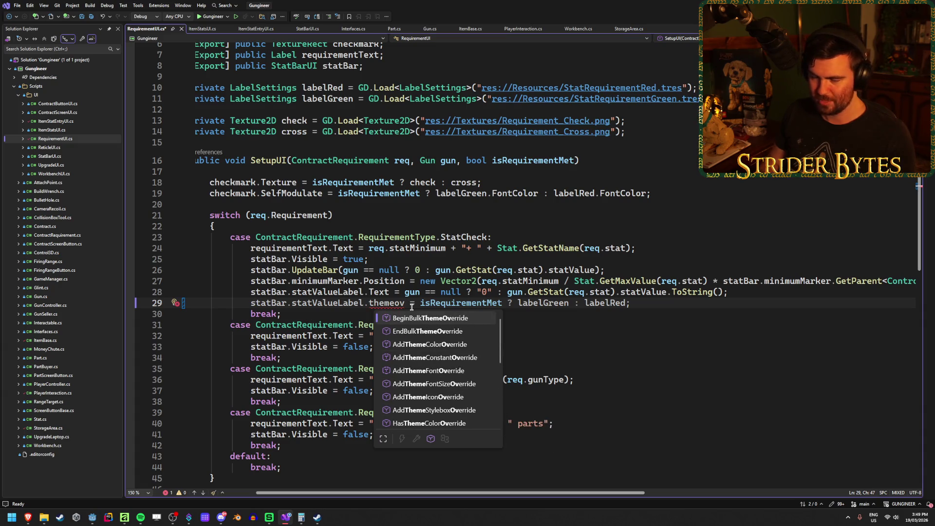
key(Down)
key(Down)
key(Down)
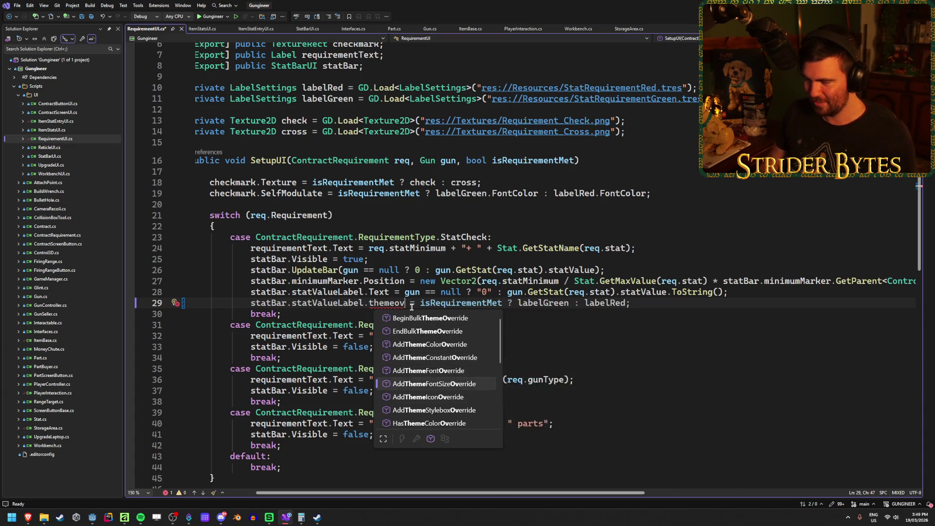
key(Up)
key(Up)
key(Up)
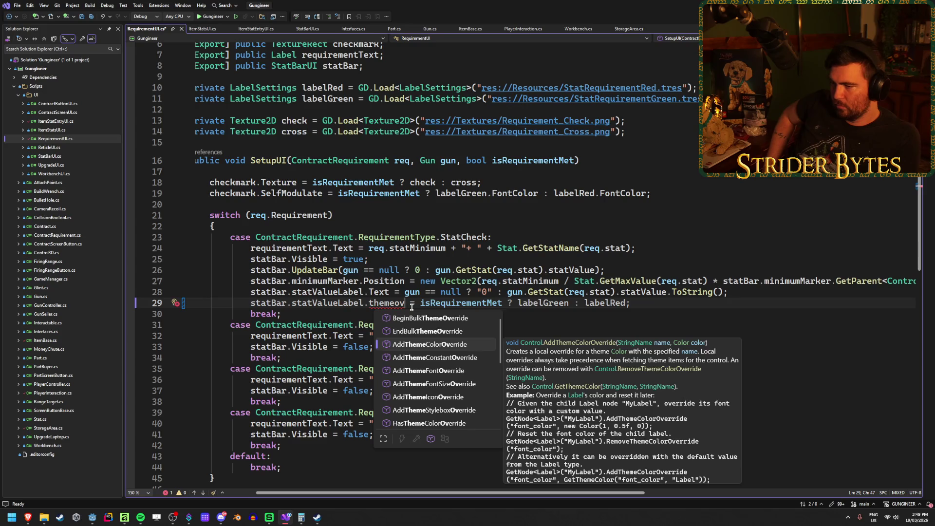
key(BackSpace)
key(BackSpace)
key(BackSpace)
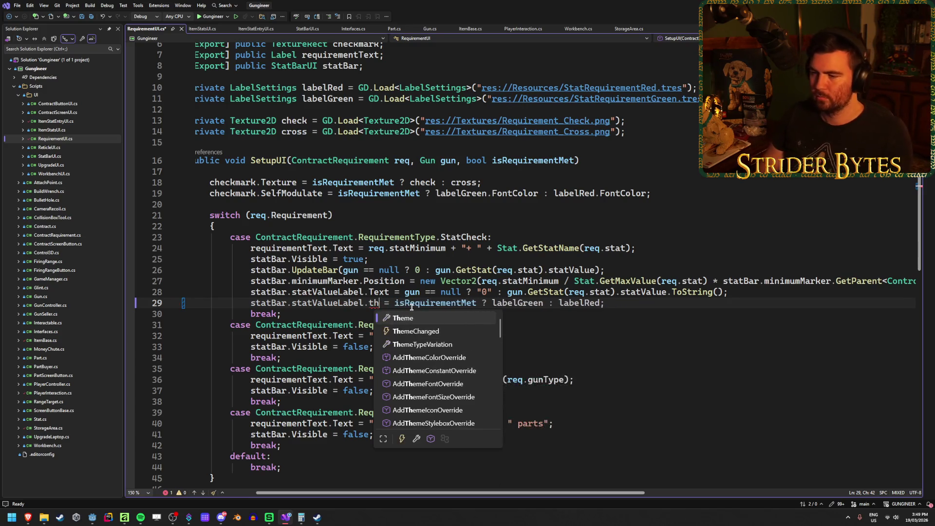
Step: Replace LabelSettings on line 29 with an AddThemeColorOverride( call
text(color)
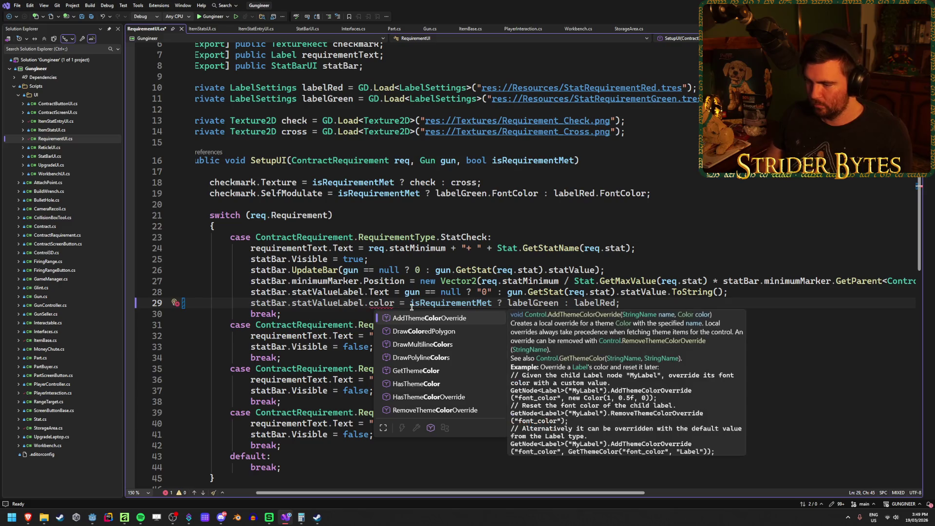
key(Down)
key(Down)
key(Down)
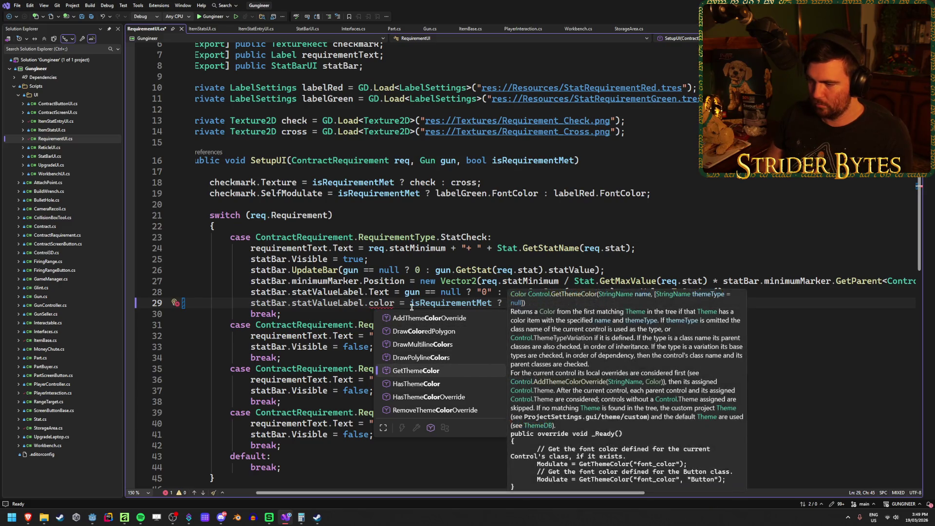
key(Down)
key(Down)
key(Down)
key(Up)
key(Up)
key(Up)
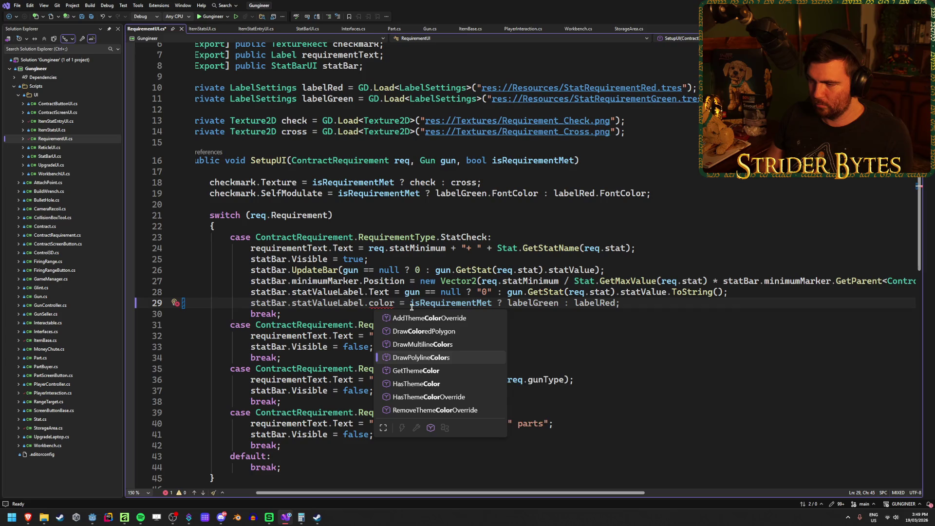
key(Tab)
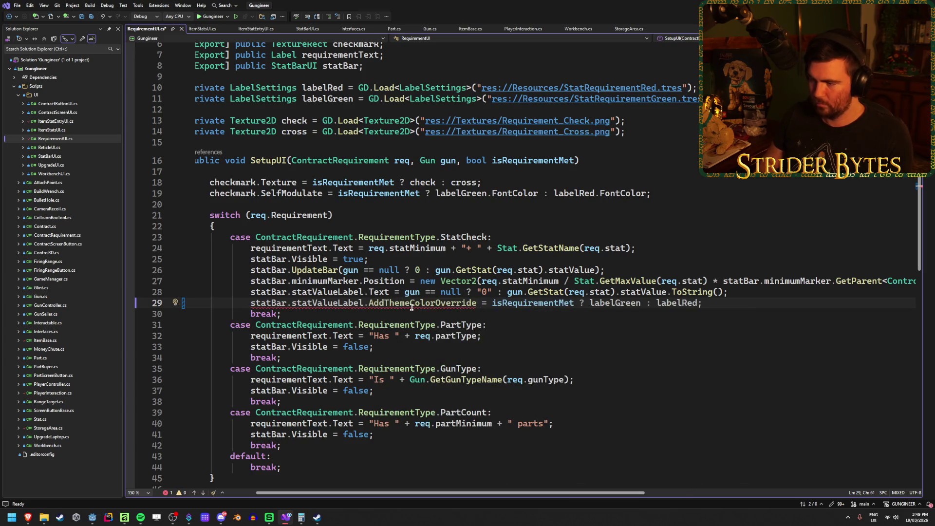
text(()
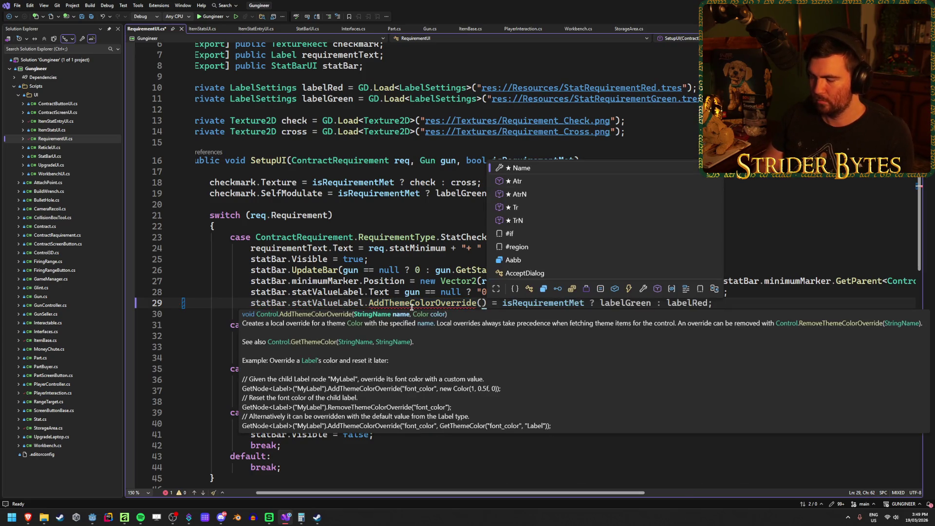
key(Escape)
Step: Change labelRed's field type on line 10 from LabelSettings to Color
click(735, 302)
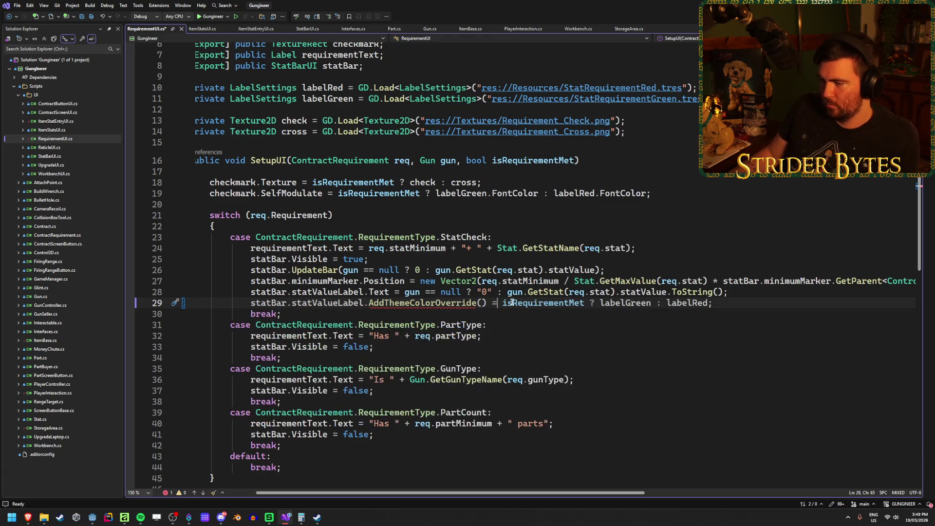
click(740, 291)
scroll(735, 366, down, 1)
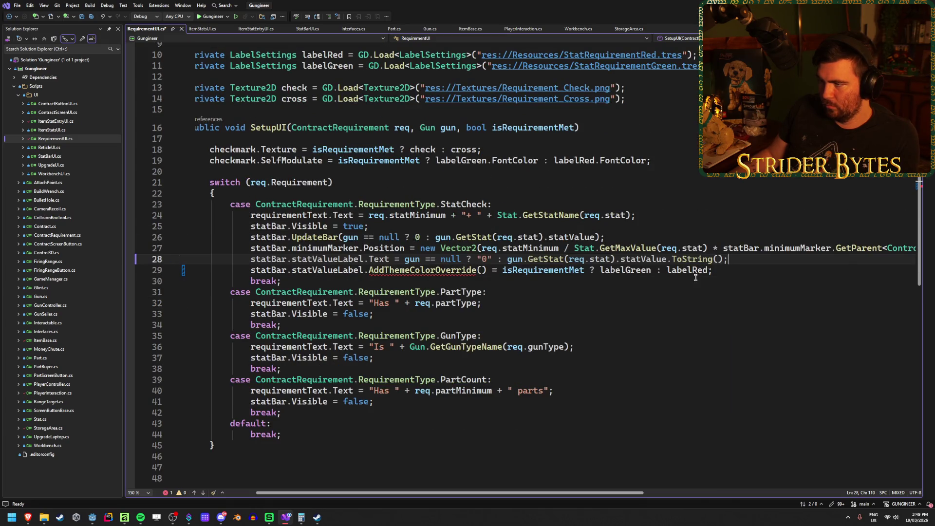
scroll(601, 215, up, 2)
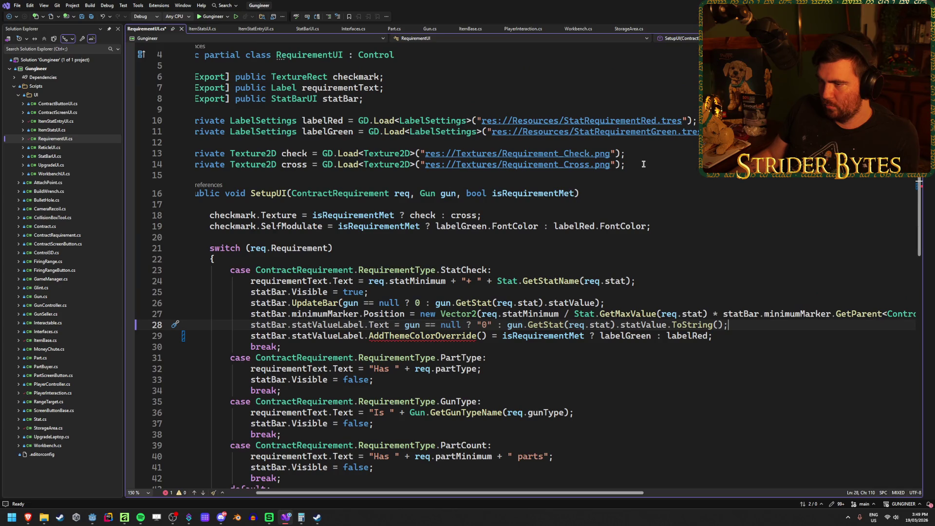
mouse_move(720, 121)
mouse_down()
mouse_move(197, 121)
mouse_move(310, 121)
mouse_up()
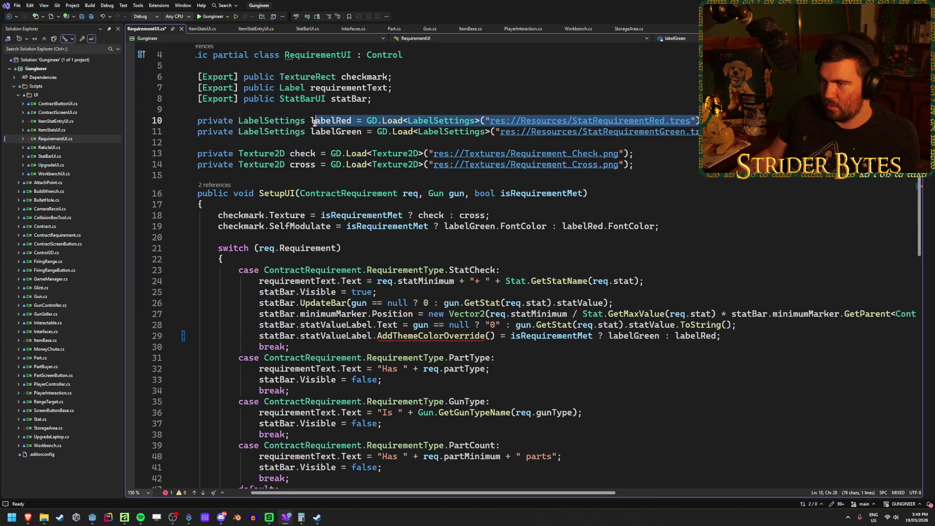
key(End)
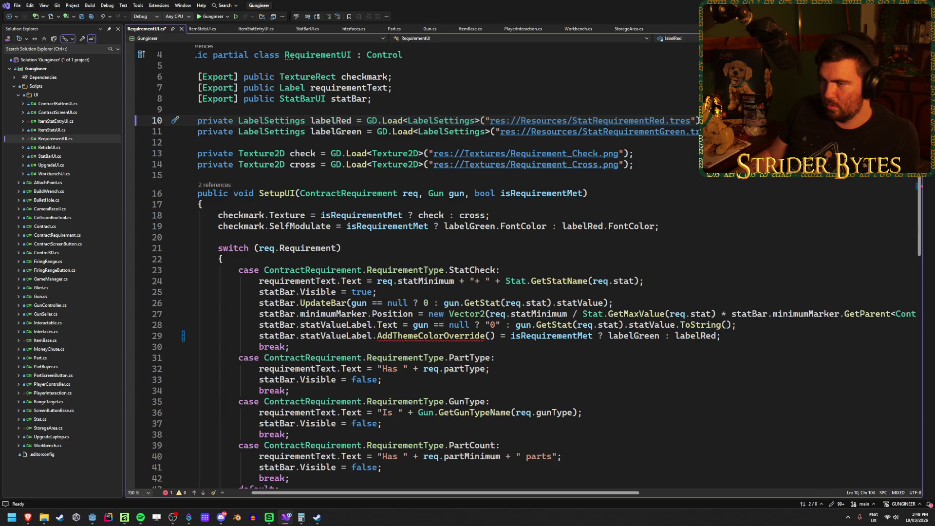
double_click(271, 120)
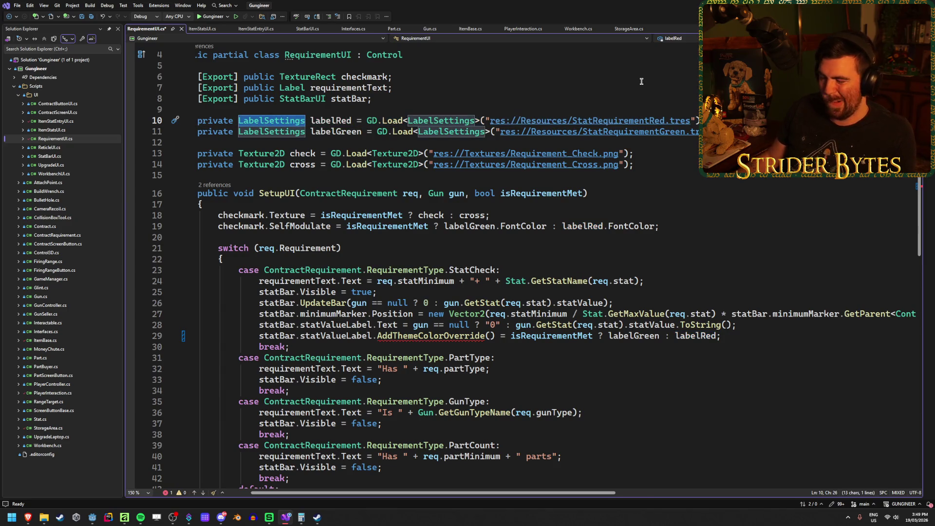
text(Color)
key(Escape)
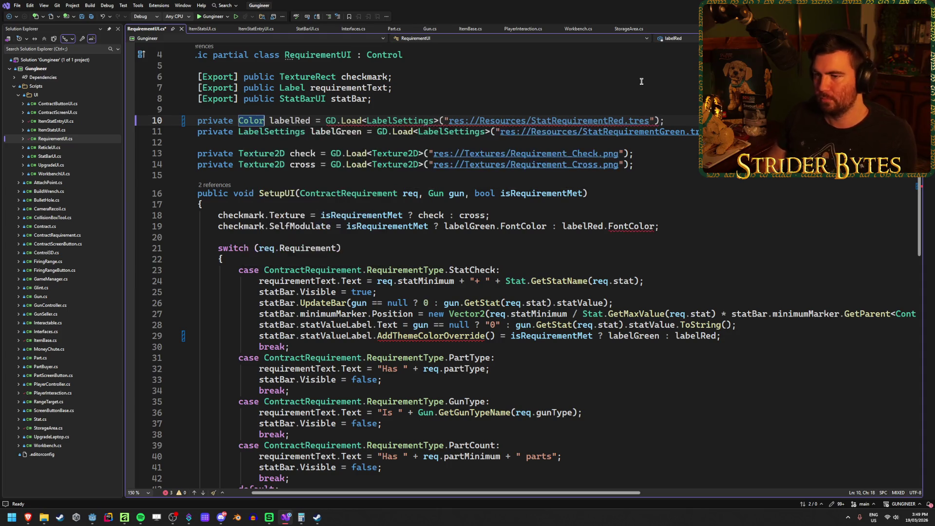
Step: Remove labelRed's initializer, declare labelGreen on the same line, delete its old line, and save
mouse_move(672, 125)
mouse_down()
mouse_move(273, 122)
mouse_move(311, 121)
mouse_up()
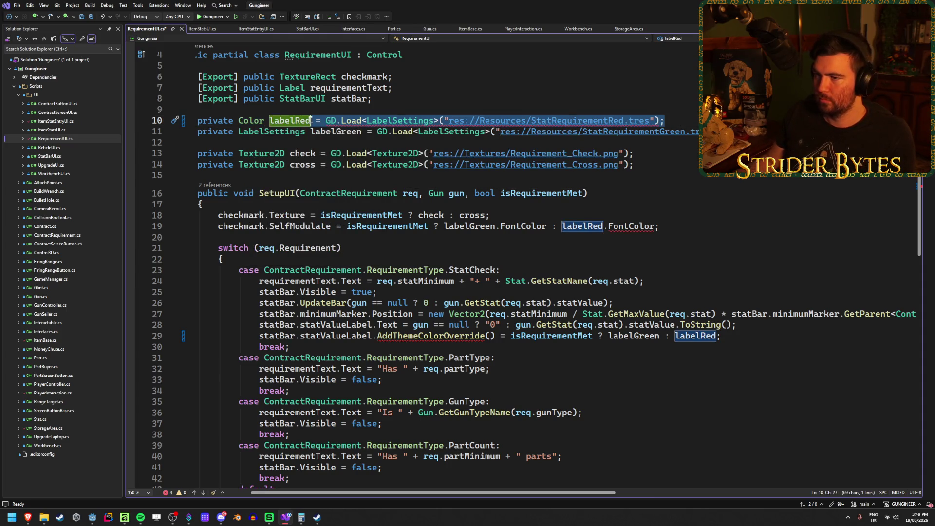
text(;)
key(Left)
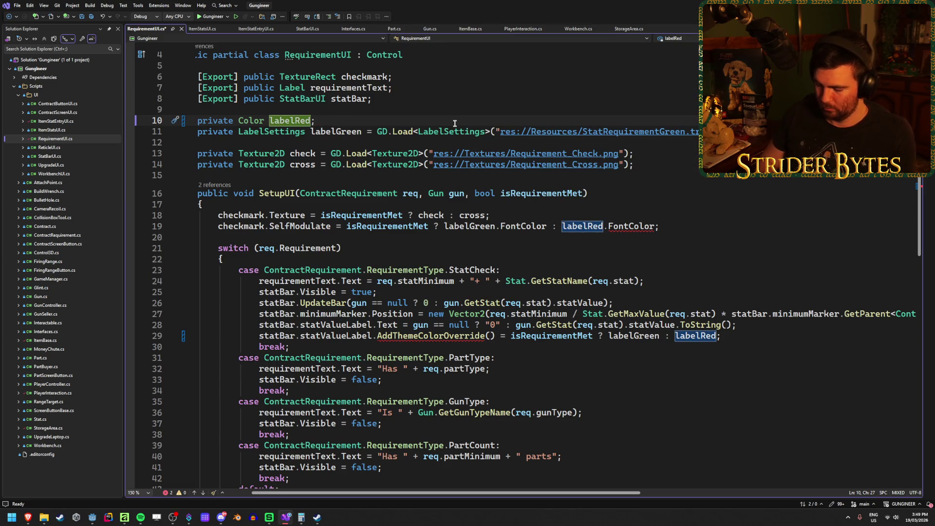
text(, labelGre)
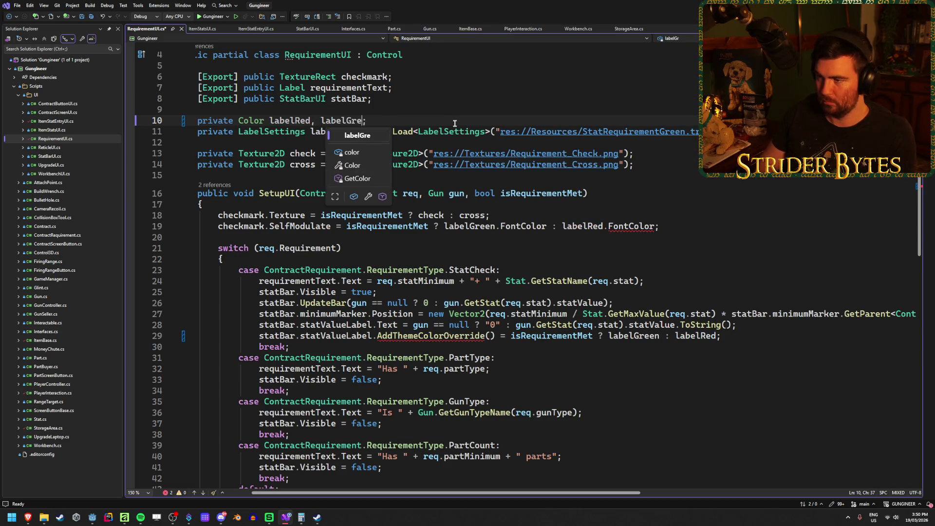
text(en)
key(Down)
key(ctrl+x)
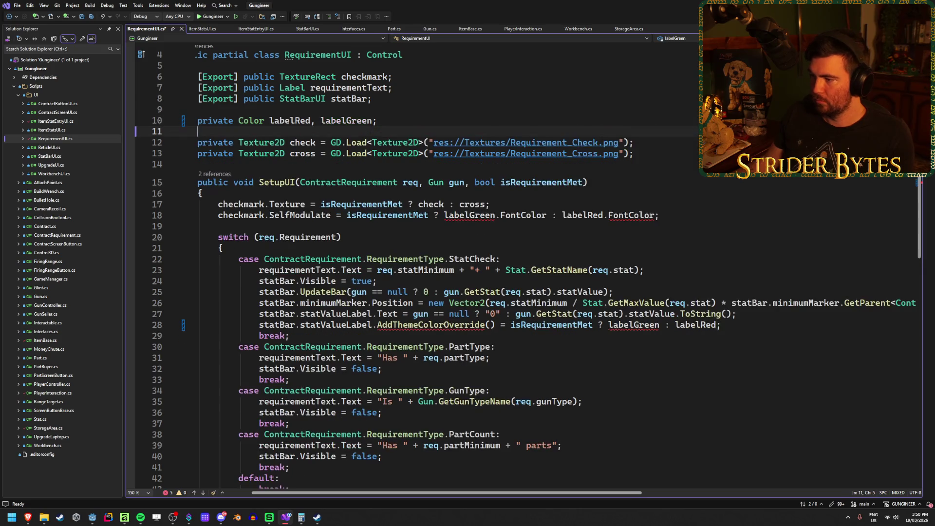
key(ctrl+s)
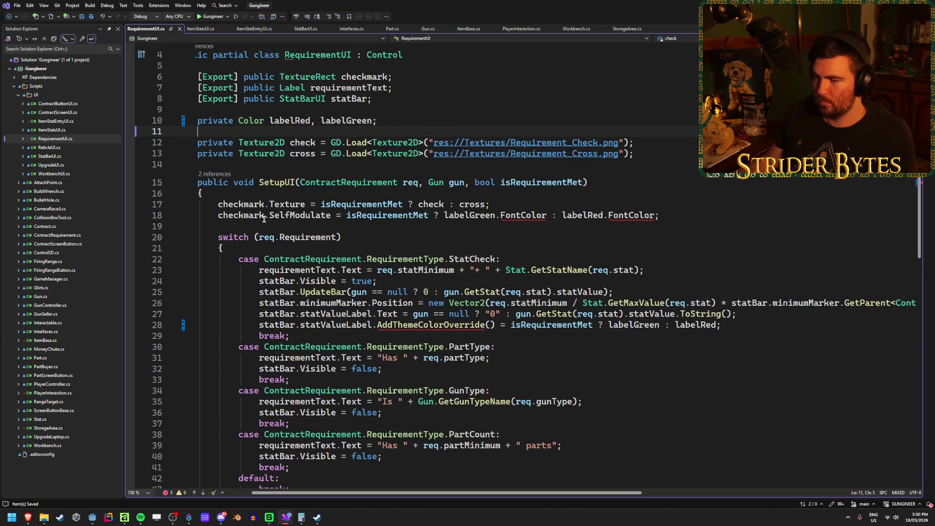
Step: Delete .FontColor after labelGreen and labelRed in the checkmark's SelfModulate line, then save
click(253, 215)
click(299, 215)
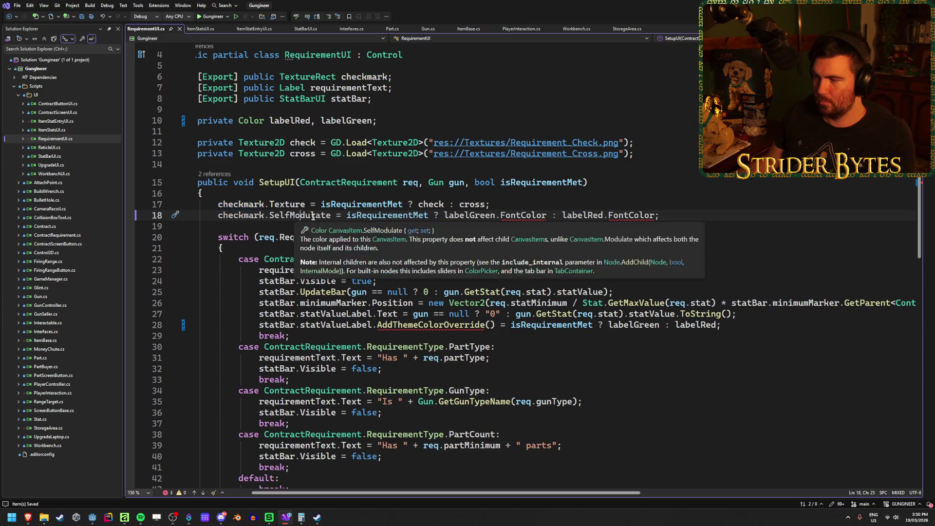
click(545, 215)
key(ctrl+BackSpace)
key(ctrl+BackSpace)
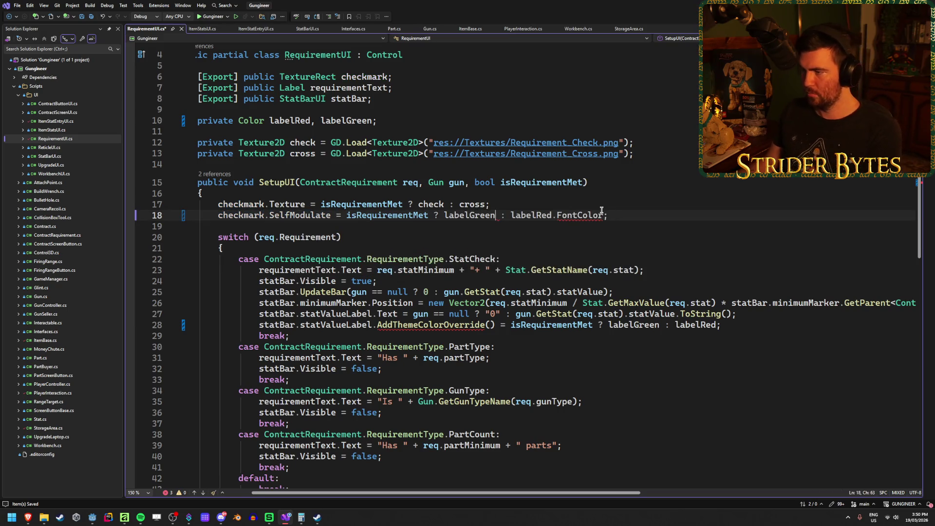
click(602, 216)
key(ctrl+BackSpace)
key(ctrl+BackSpace)
click(617, 215)
key(ctrl+s)
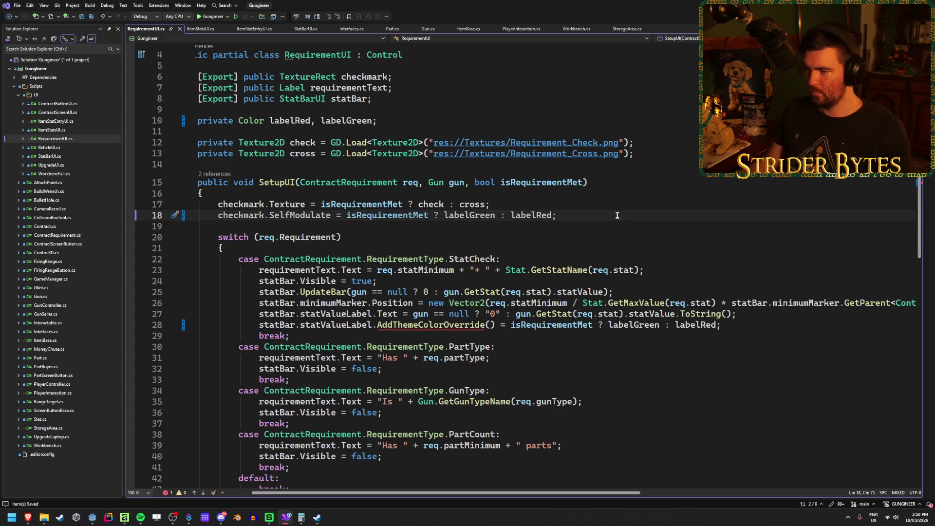
scroll(487, 267, down, 2)
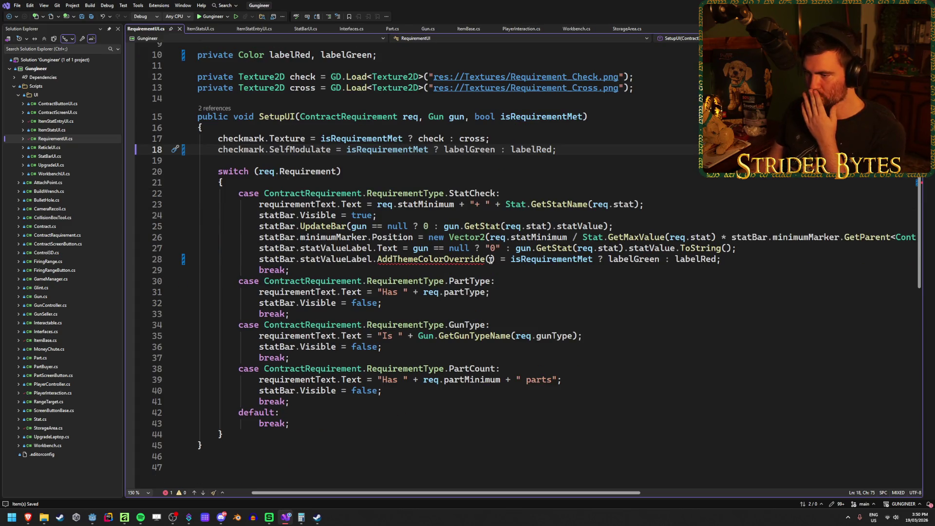
Step: Add a 'Color color' line holding the isRequirementMet green-or-red expression
click(754, 248)
key(Return)
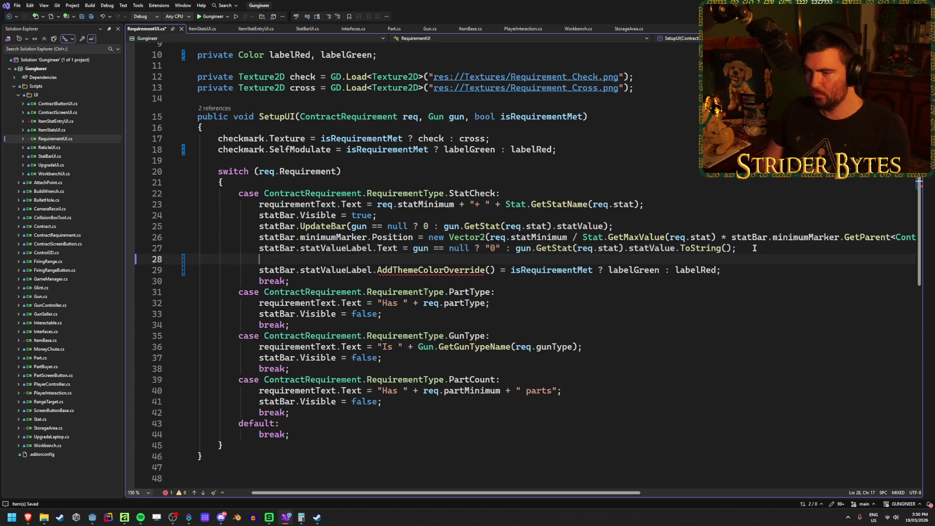
text(Color color =)
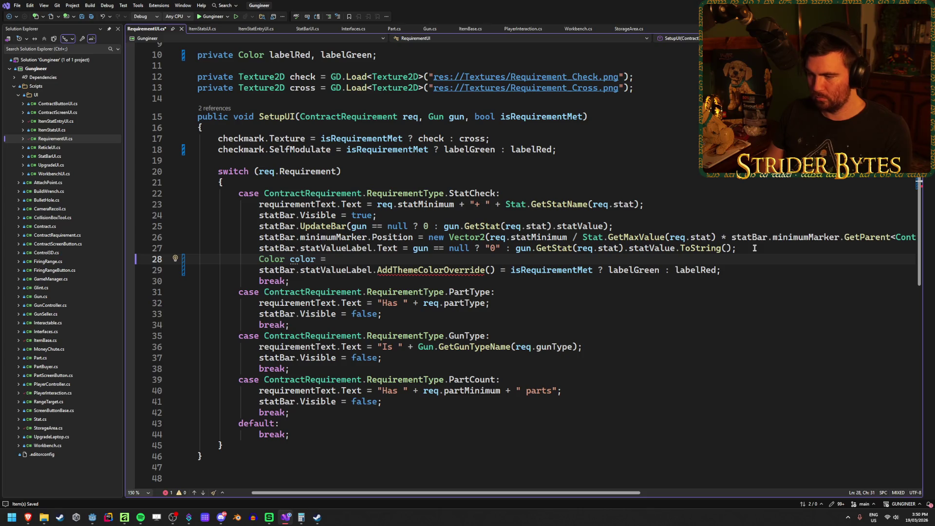
drag(753, 269, 511, 270)
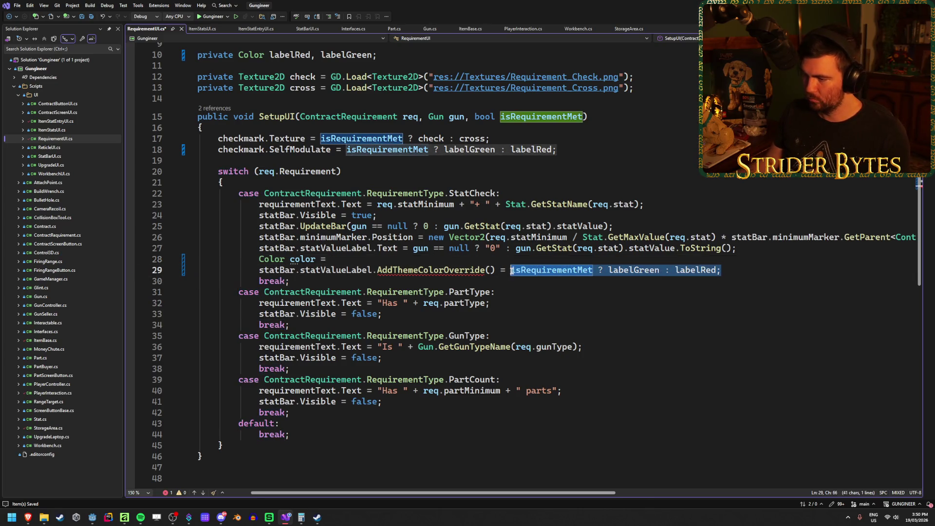
key(BackSpace)
key(Tab)
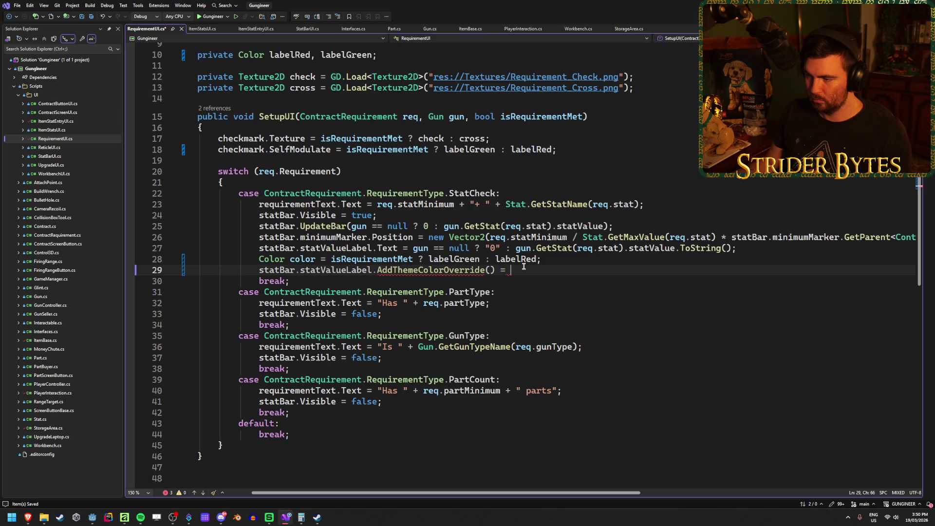
Step: Call AddThemeColorOverride("font_color", color), save, and run the game from Godot
text(;)
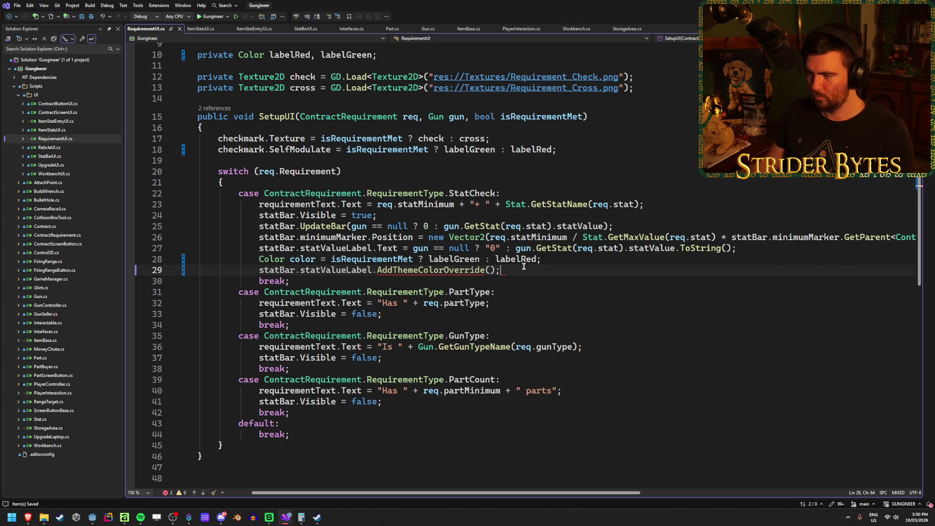
text("fon)
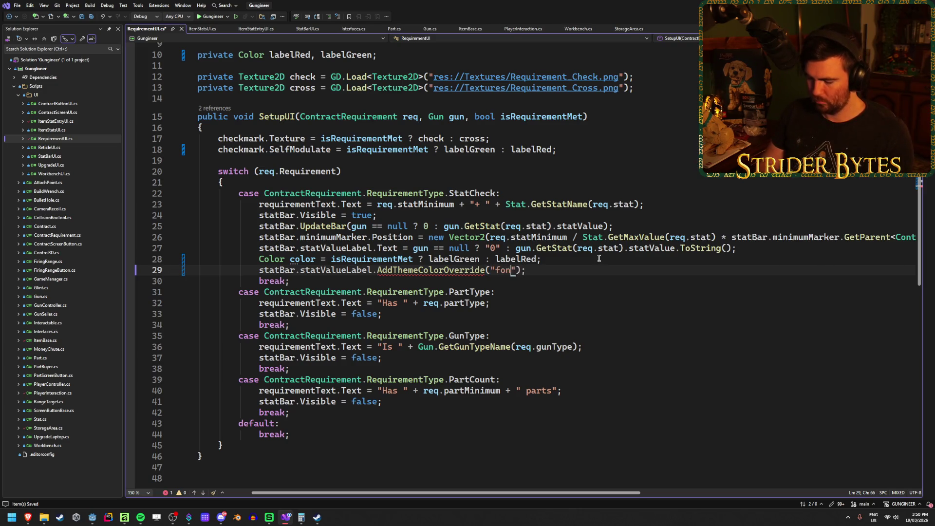
text(color)
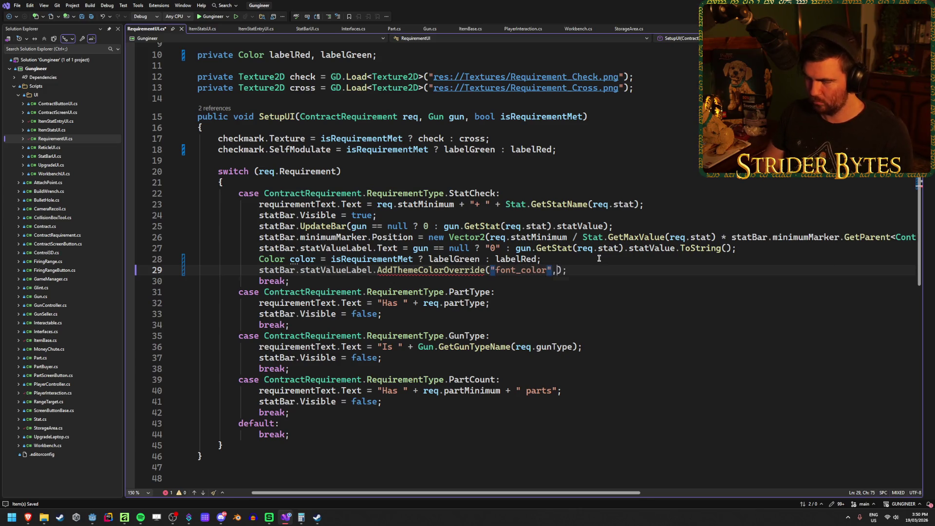
text( color)
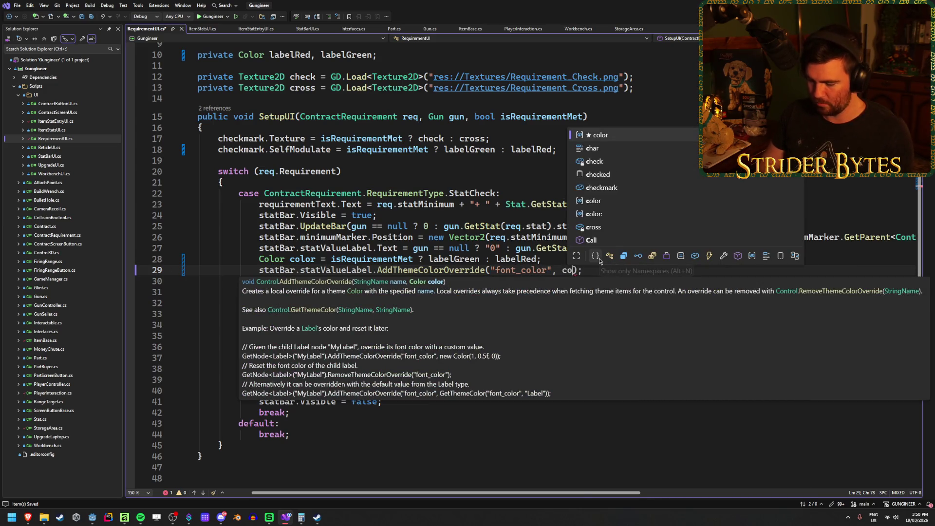
key(End)
key(ctrl+s)
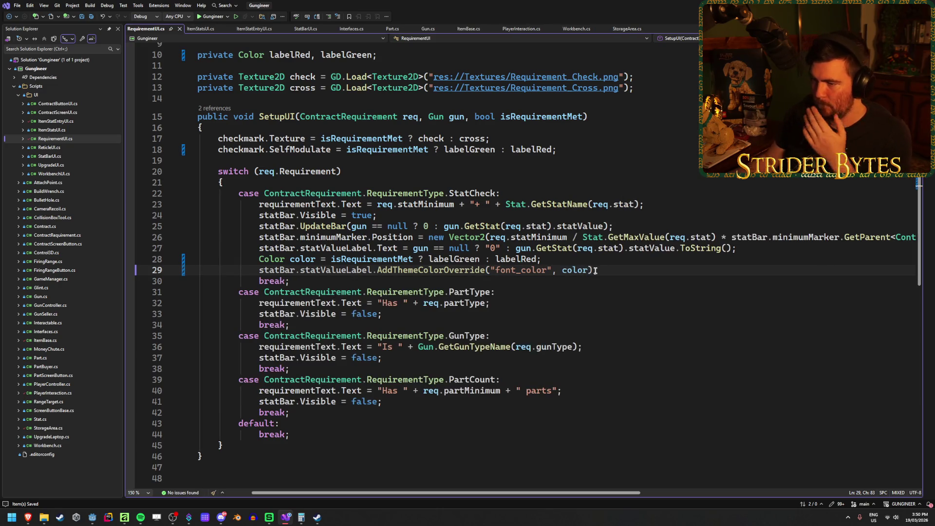
scroll(590, 269, up, 3)
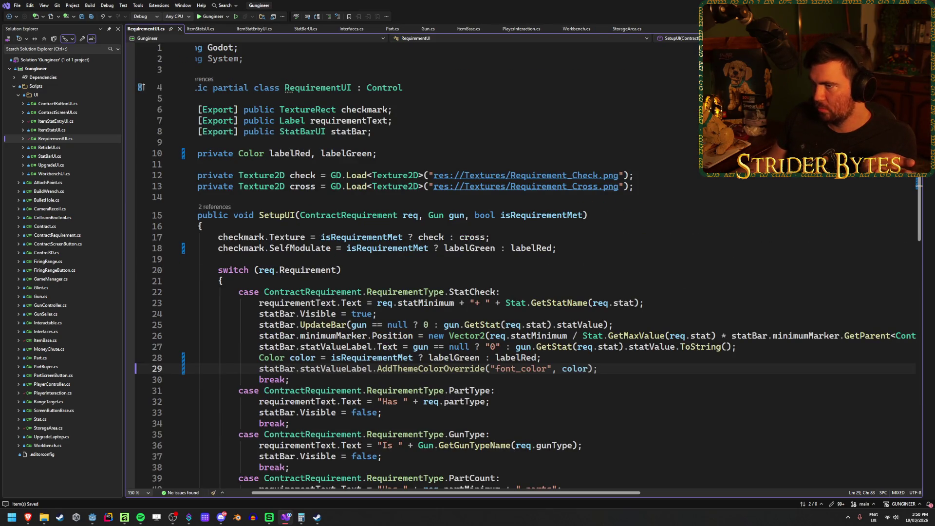
key(alt+Tab)
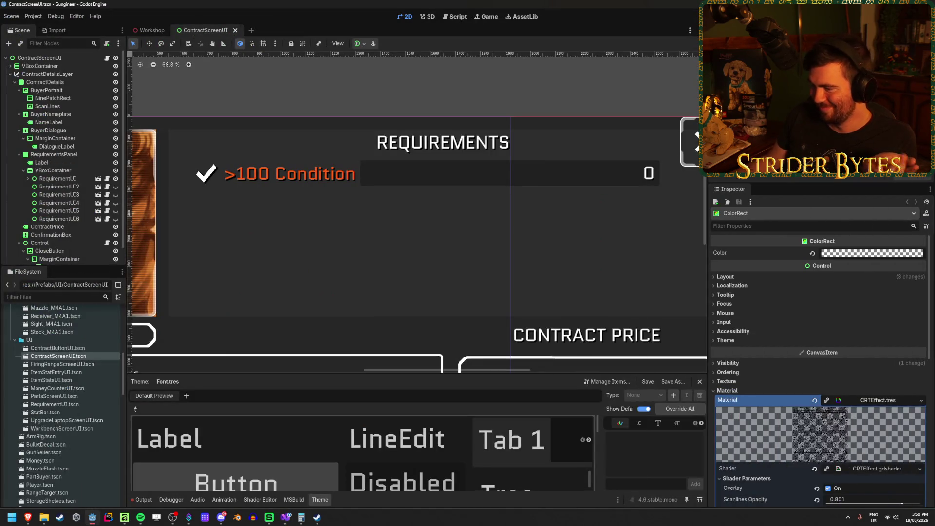
key(F5)
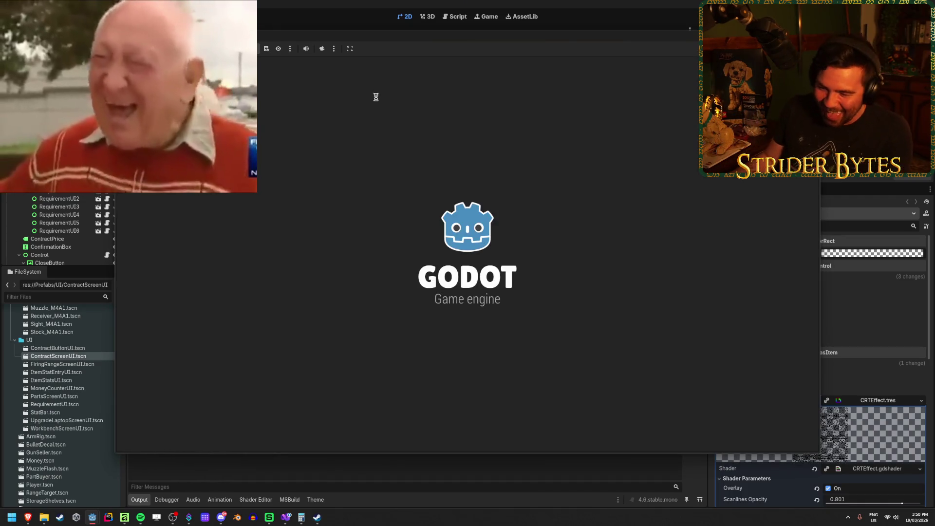
key(w)
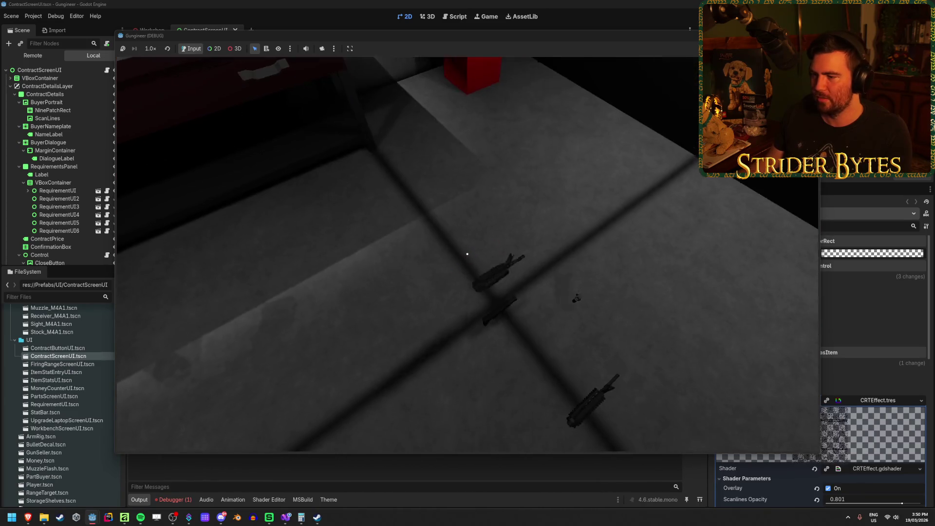
key(1)
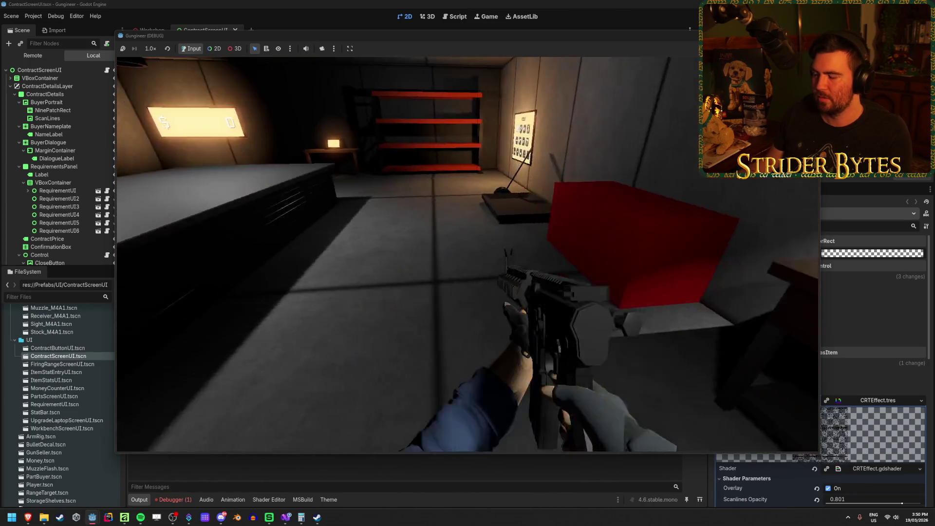
key(e)
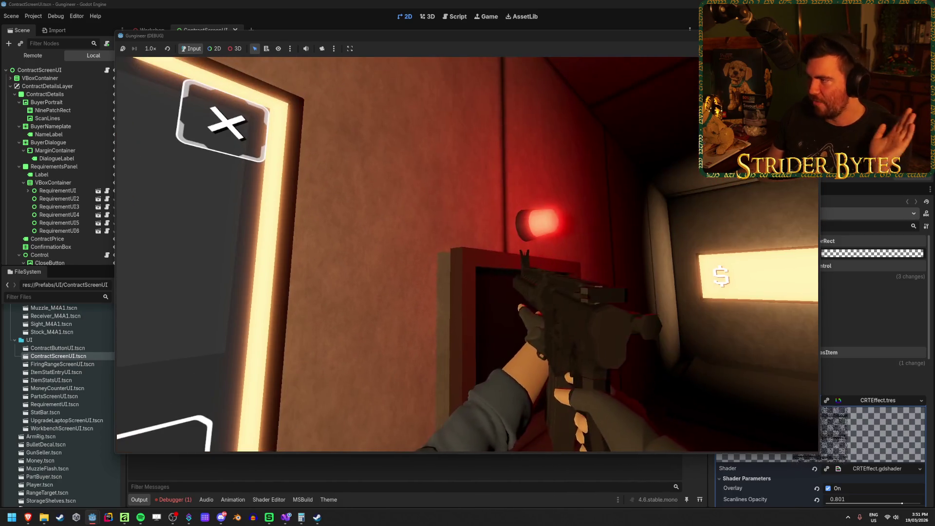
key(F8)
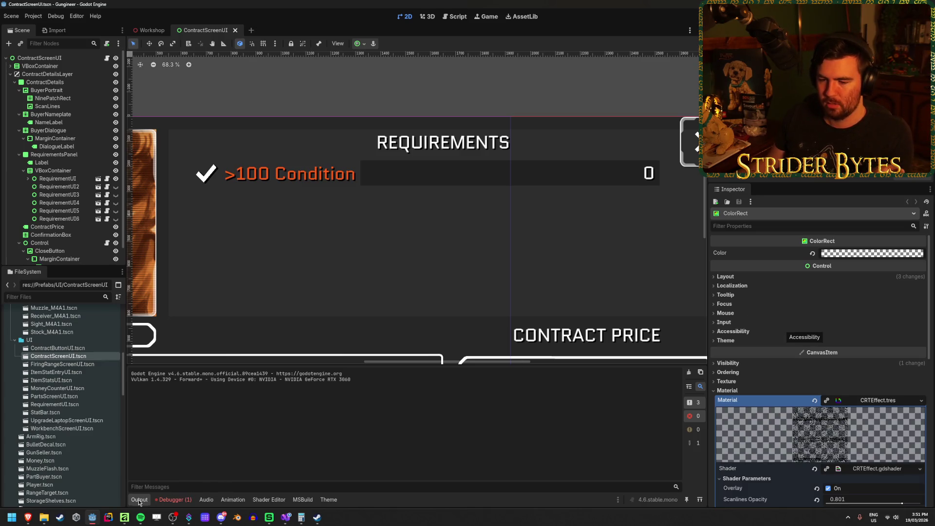
mouse_move(306, 517)
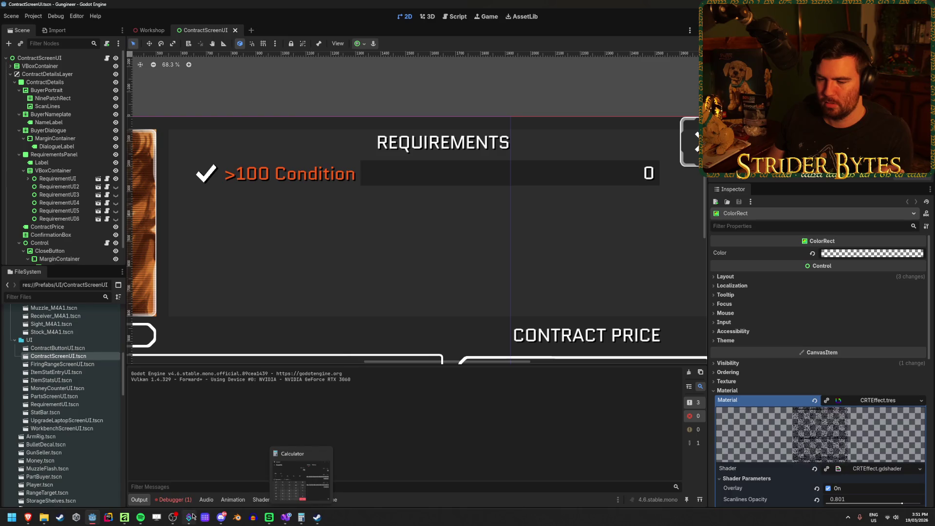
Step: Mark 'private Color labelRed, labelGreen' on line 10 with [Export], save, and return to Godot
click(286, 517)
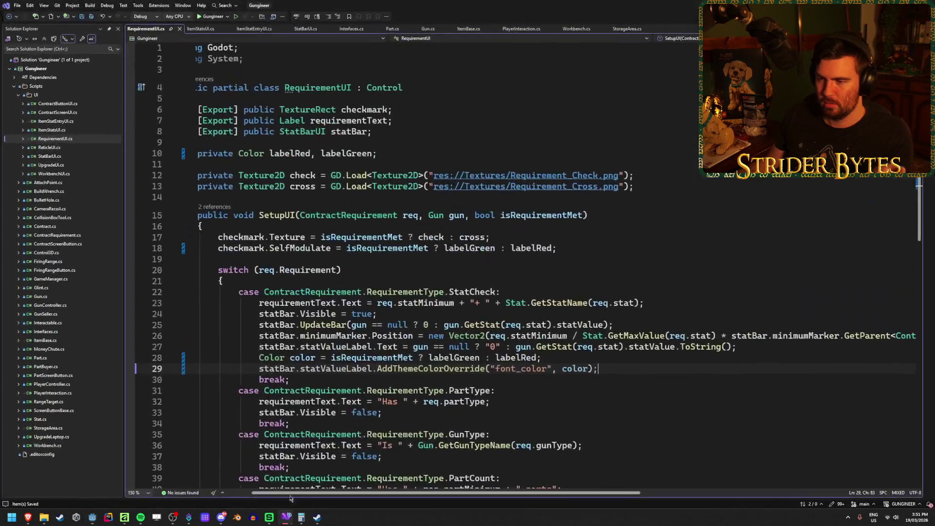
click(198, 153)
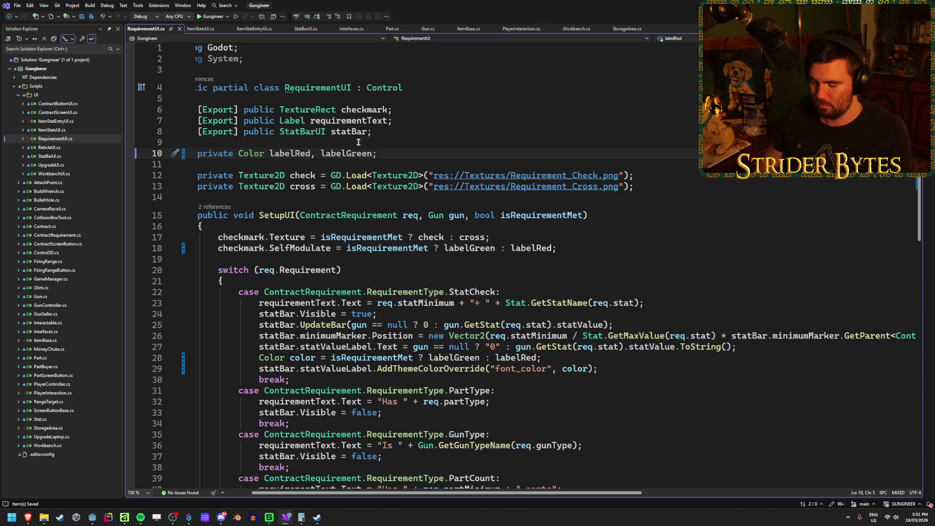
text([Export])
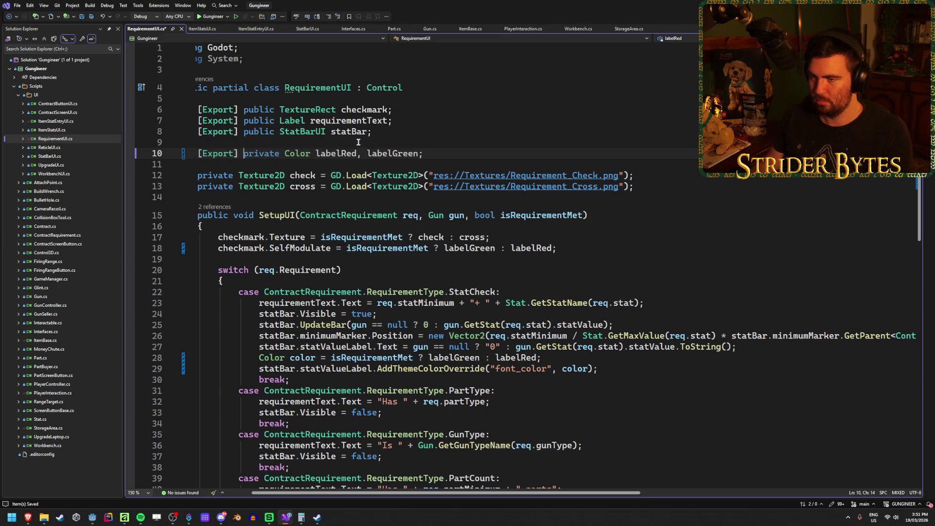
key(ctrl+s)
key(alt+Tab)
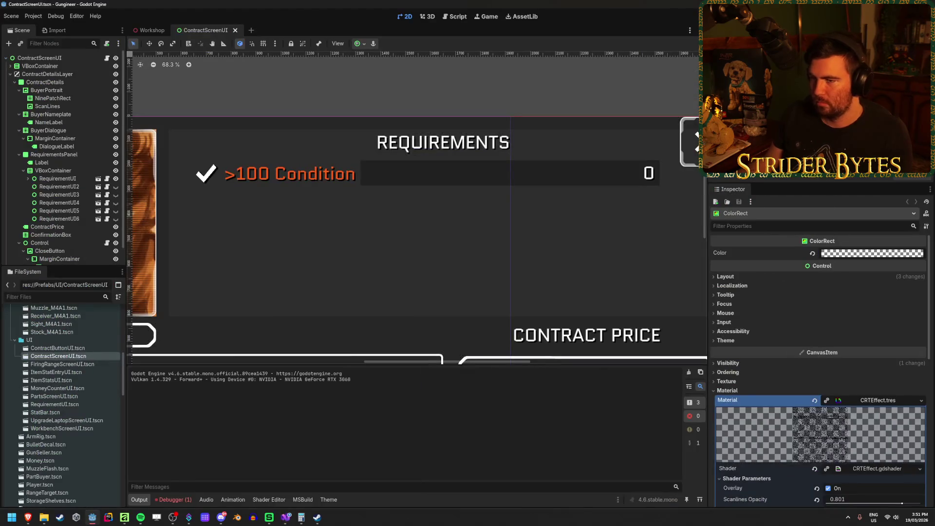
Step: Open the RequirementUI scene from ContractScreenUI and rebuild the C# project
click(72, 59)
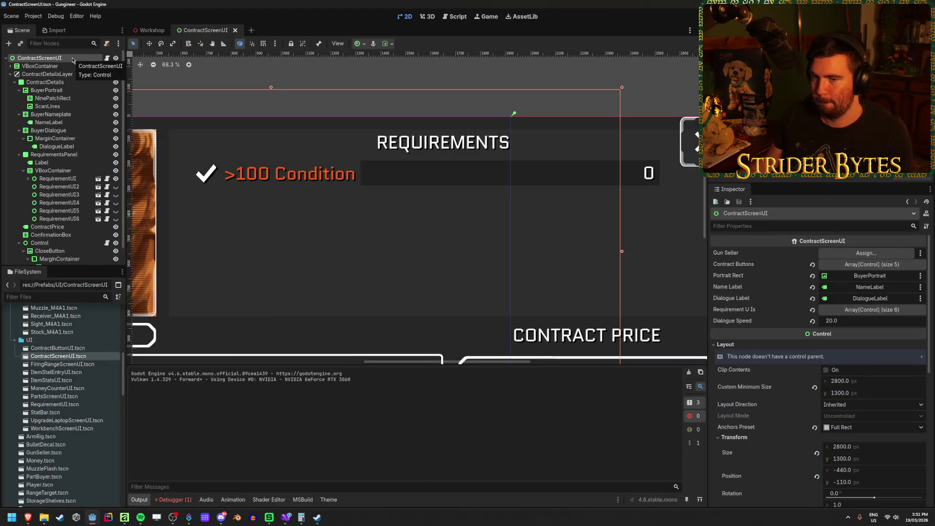
click(68, 179)
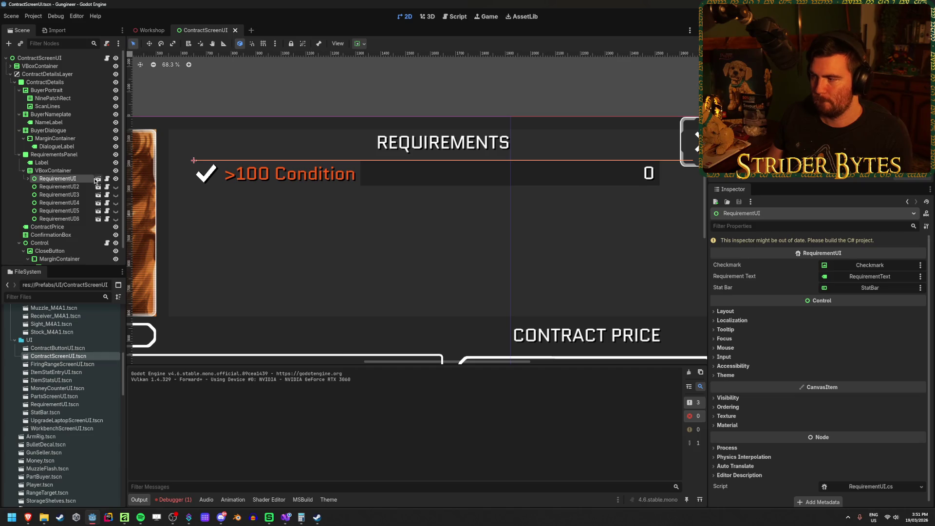
click(97, 179)
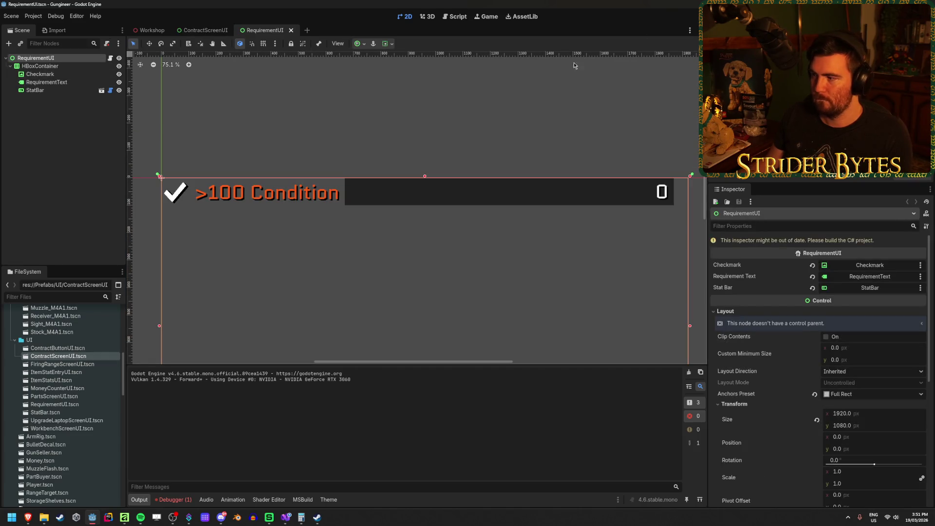
key(alt+b)
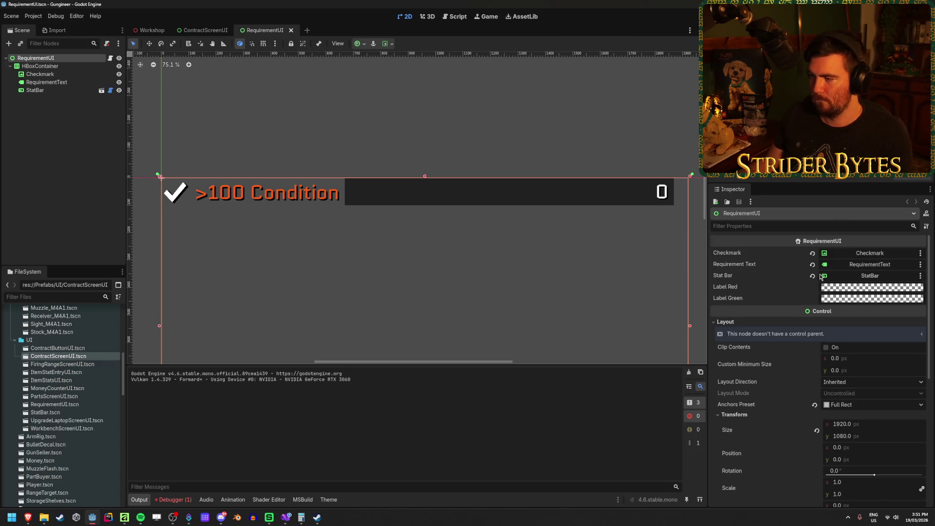
Step: Set Label Red to ff0000 and Label Green to 00ff00 at full alpha, save, and run
click(854, 288)
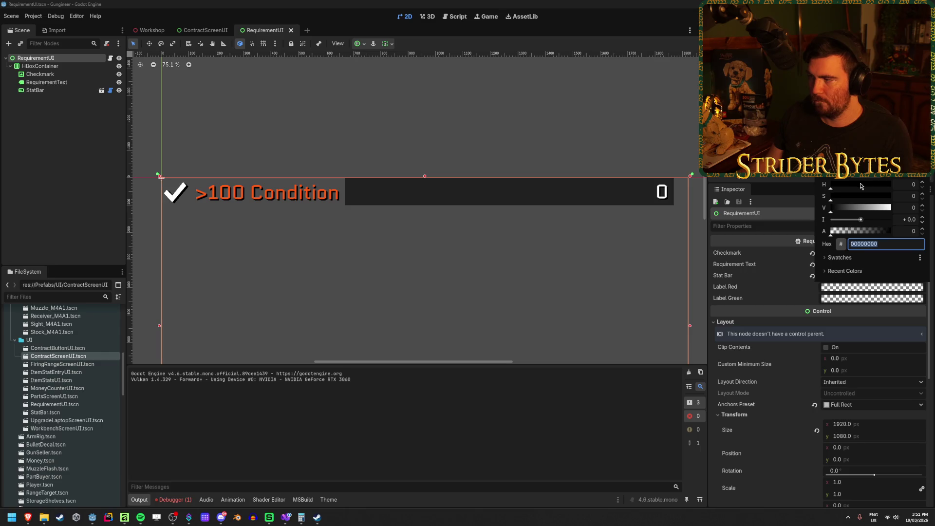
click(841, 178)
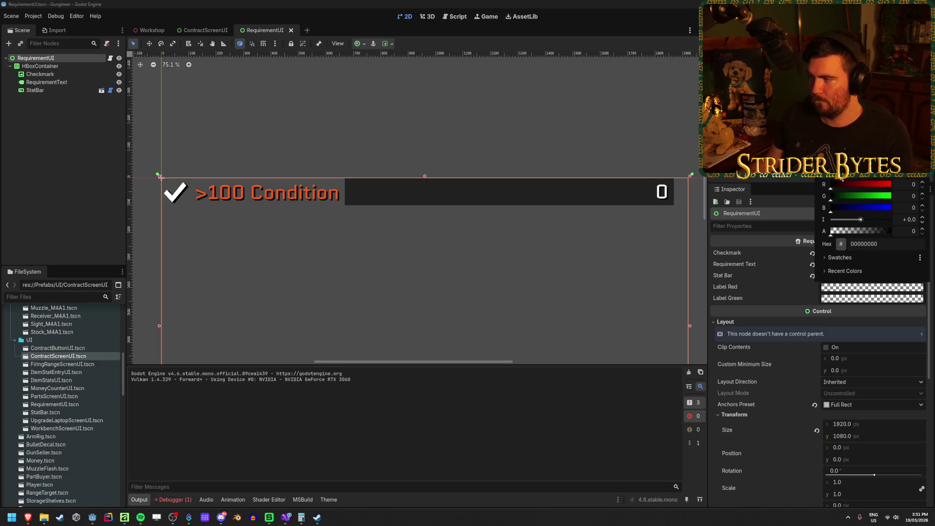
drag(836, 186, 891, 185)
drag(840, 232, 894, 231)
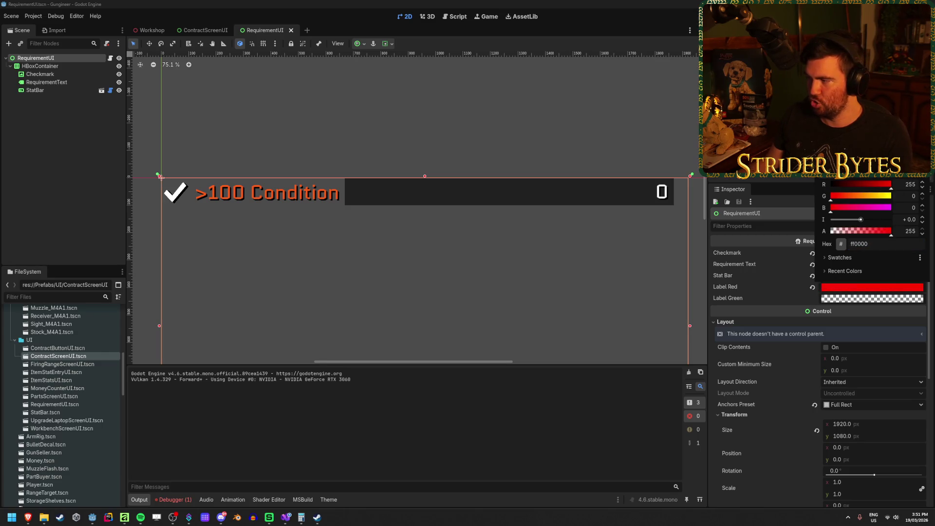
click(347, 159)
click(850, 298)
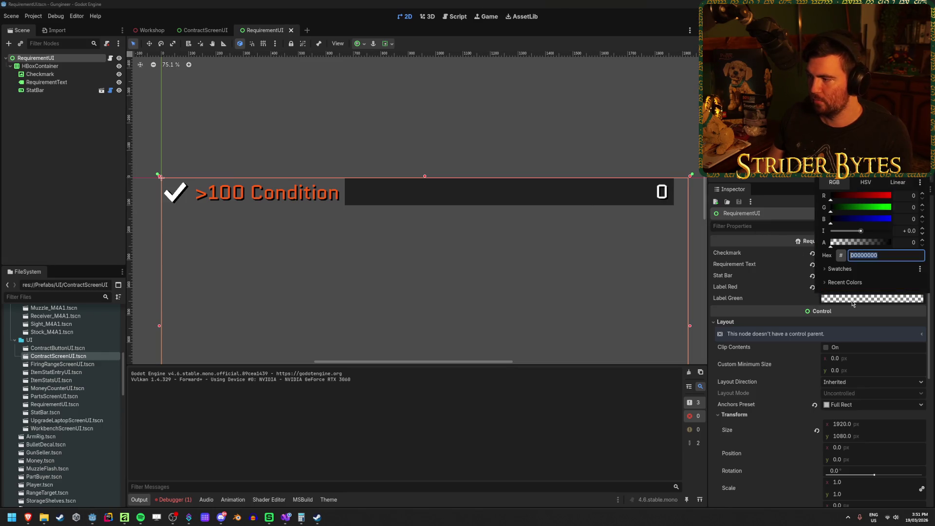
drag(839, 244, 893, 242)
drag(831, 208, 892, 207)
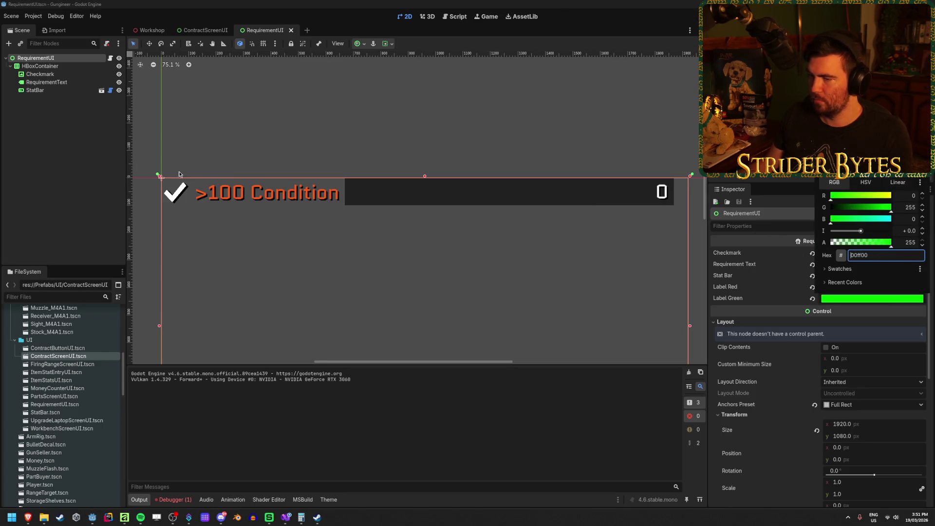
click(78, 162)
key(ctrl+s)
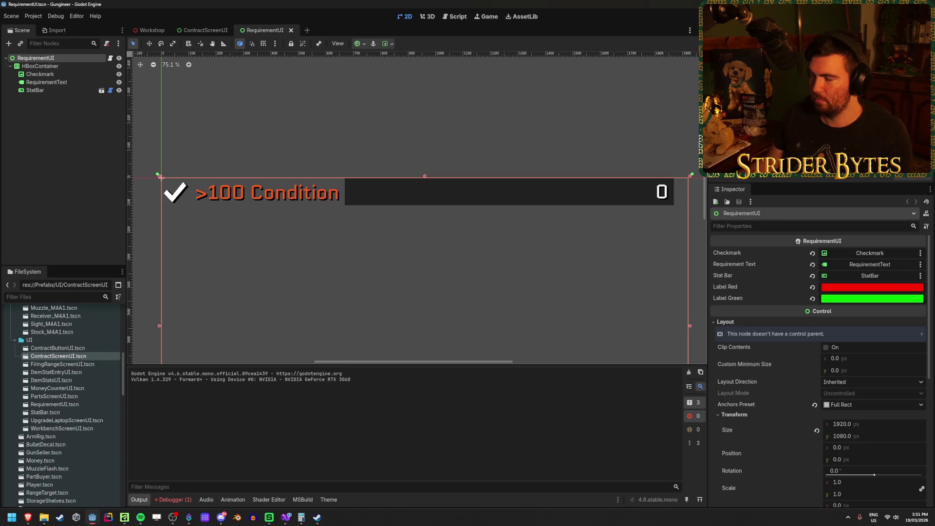
key(F5)
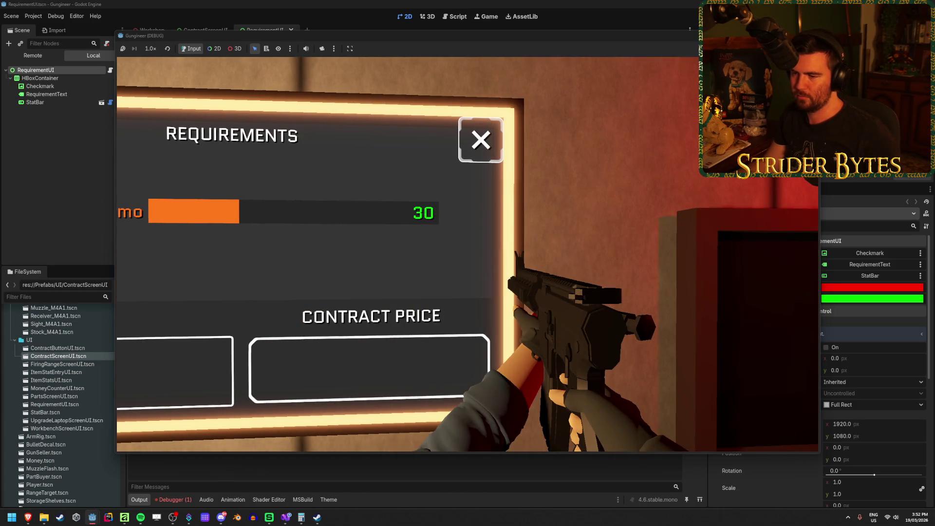
key(s)
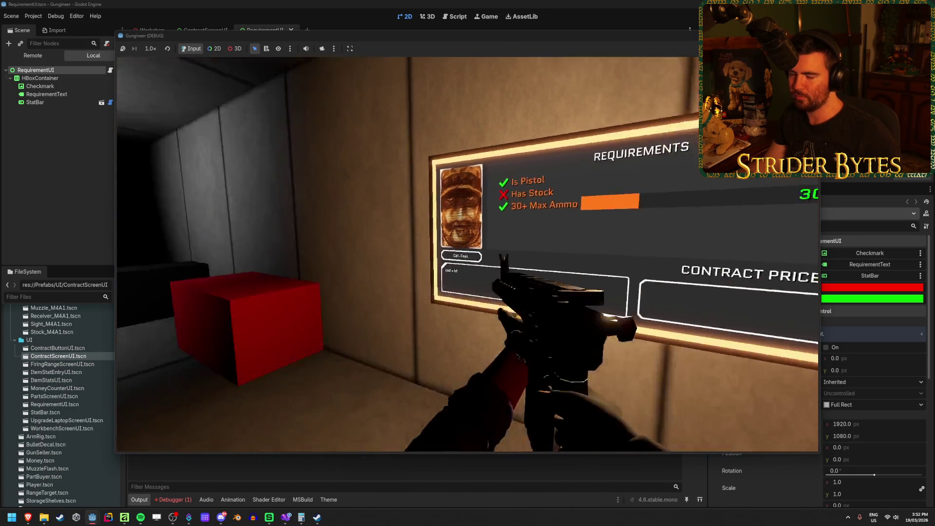
key(w)
key(w)
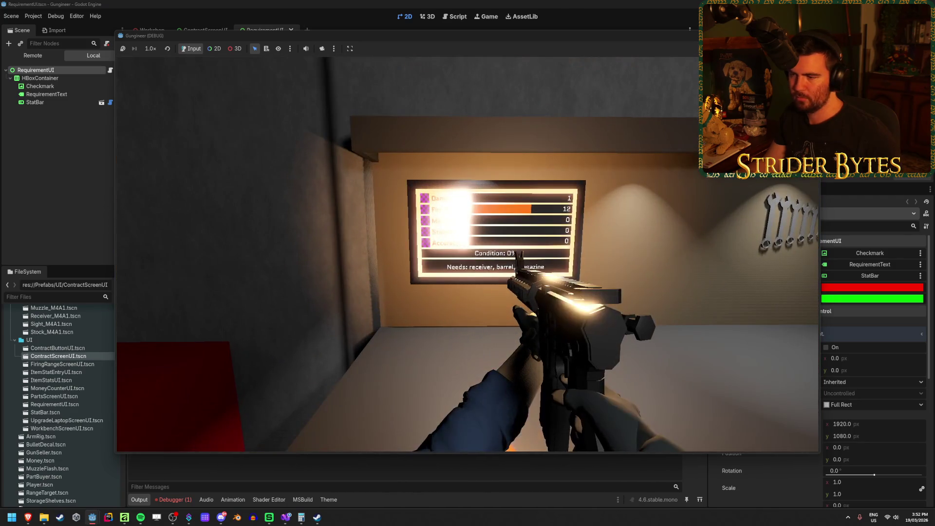
key(s)
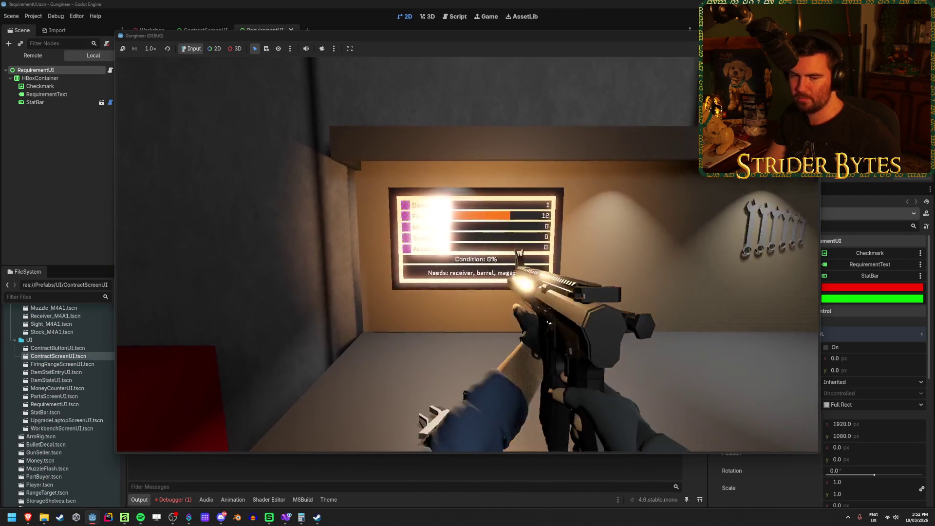
key(w)
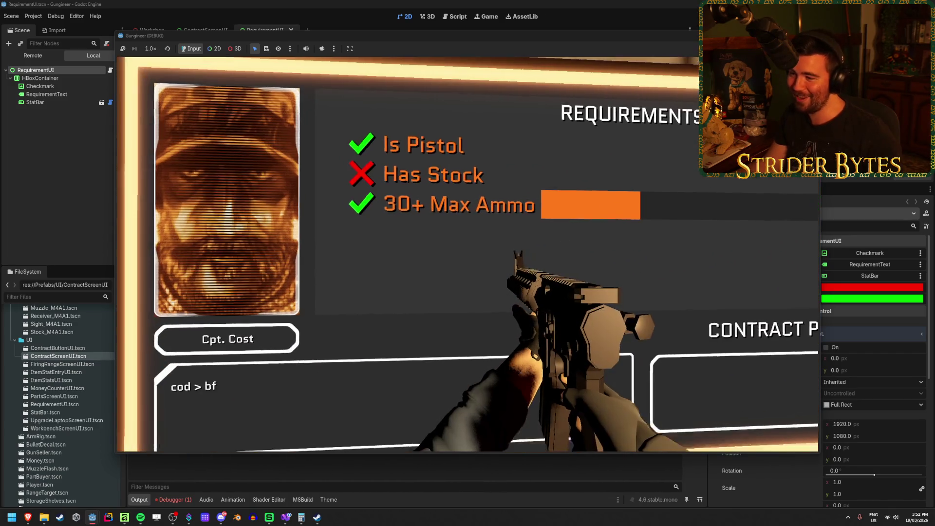
key(F8)
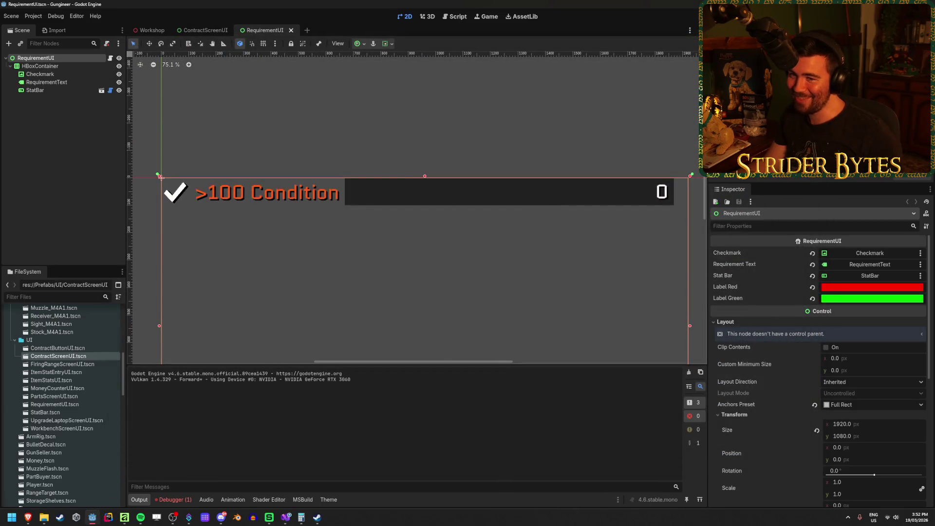
Step: Close the RequirementUI scene and select the buyer's NameLabel in ContractScreenUI
click(40, 163)
middle_click(263, 31)
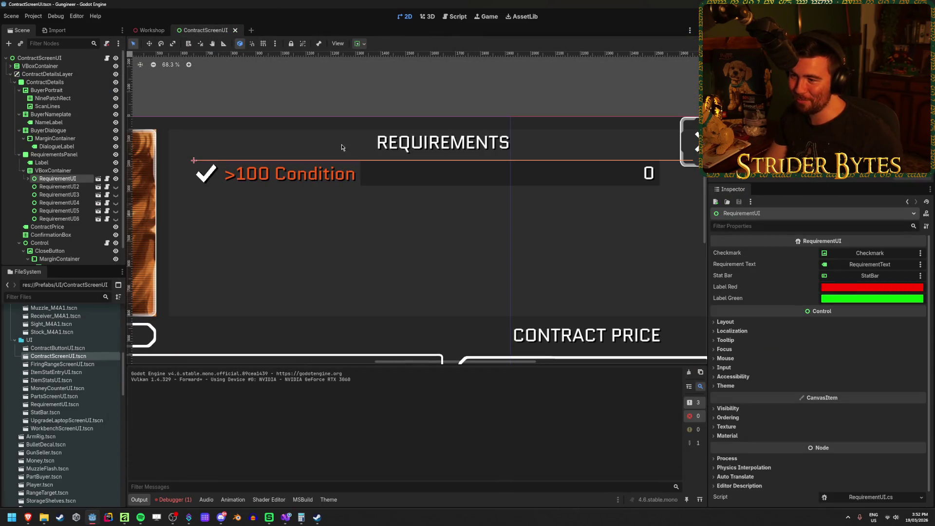
scroll(347, 133, down, 3)
scroll(347, 146, left, 3)
scroll(426, 188, up, 2)
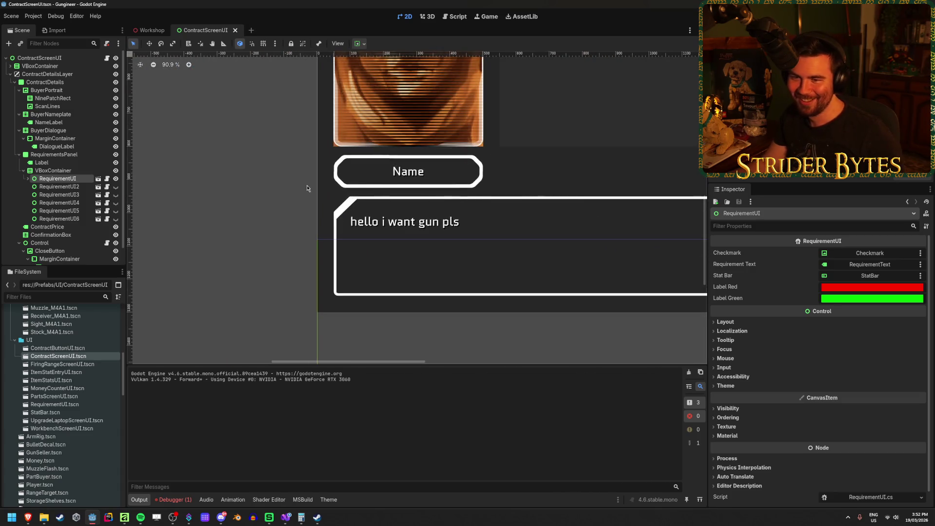
scroll(375, 171, up, 2)
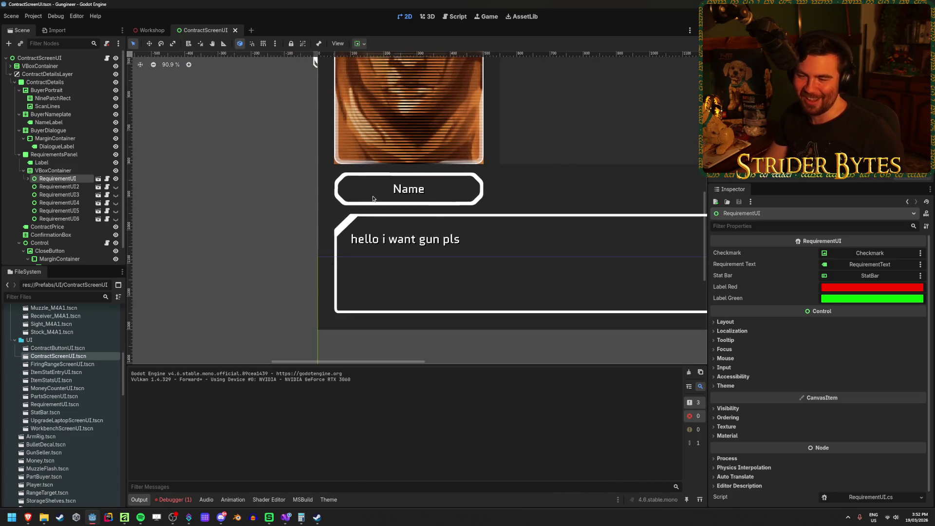
click(55, 138)
click(52, 146)
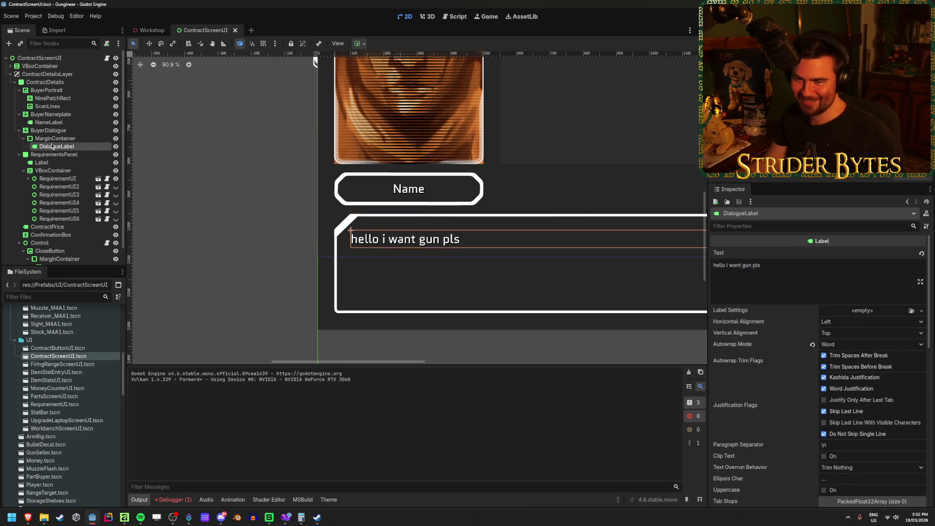
click(66, 124)
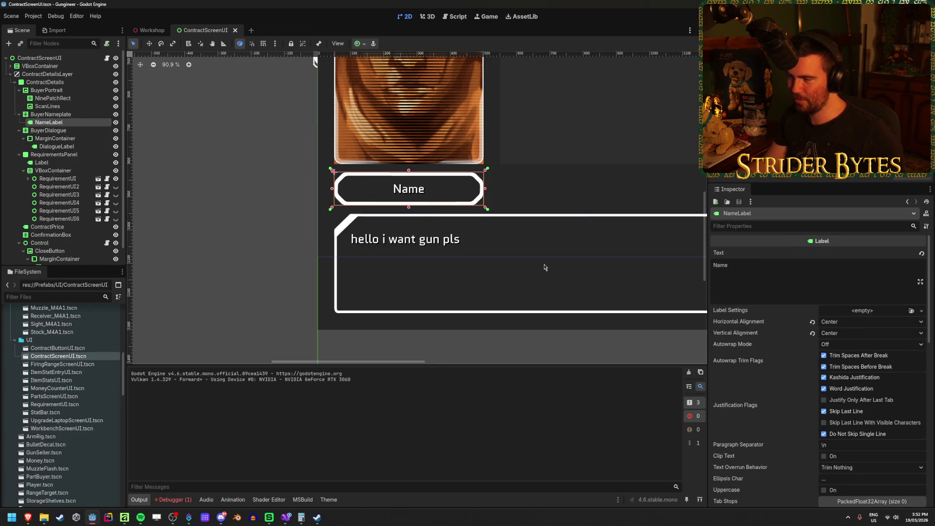
Step: Set the NameLabel Font Size override to 96, save, and switch to the Workshop scene
scroll(788, 362, down, 10)
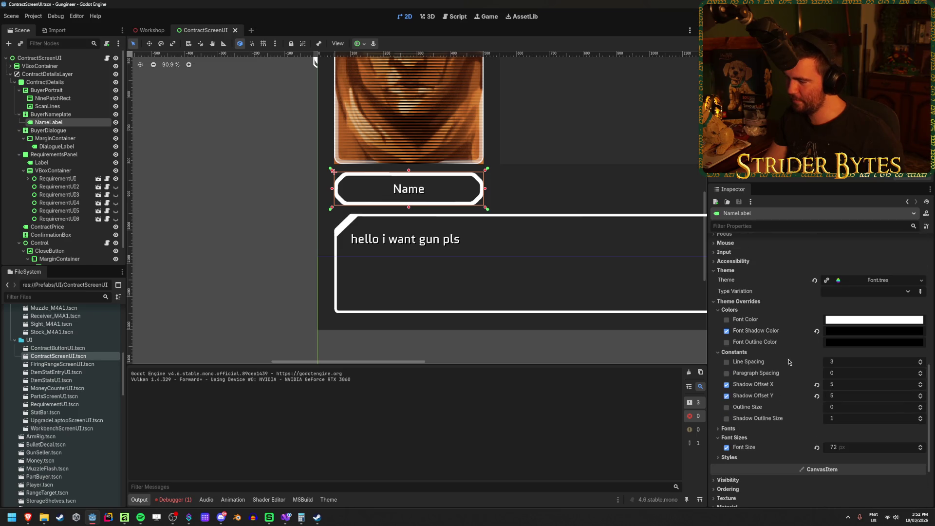
click(854, 447)
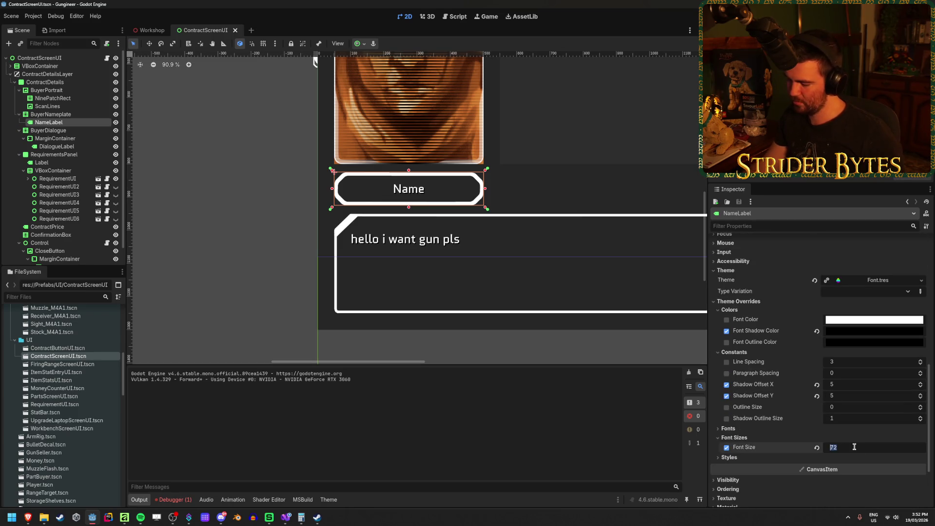
text(96)
key(Return)
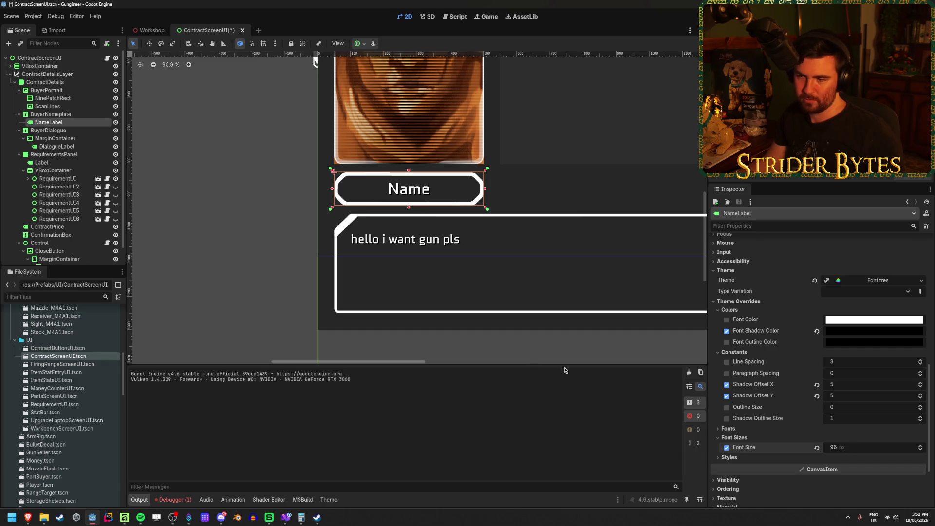
key(ctrl+s)
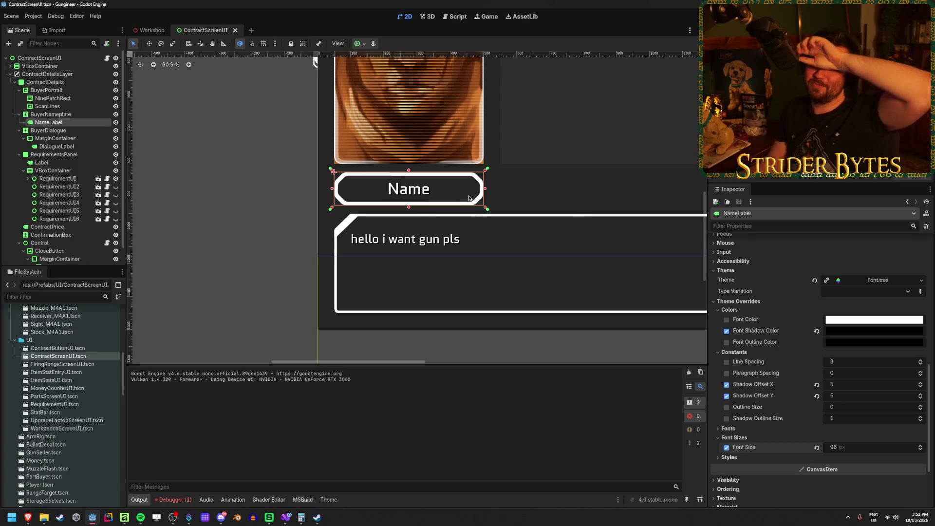
click(139, 33)
Step: Launch the game and view the Gas Snake buyer's requirements on the contract screen
key(F6)
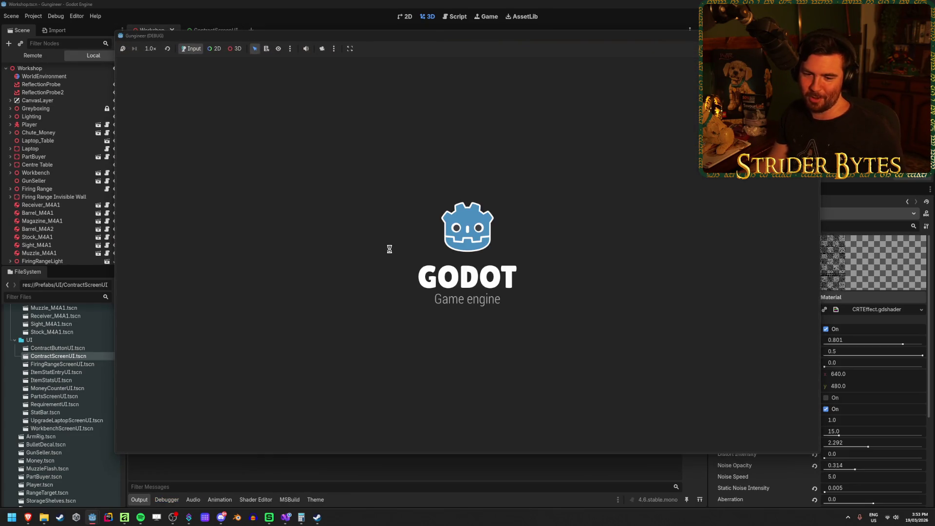
key(w)
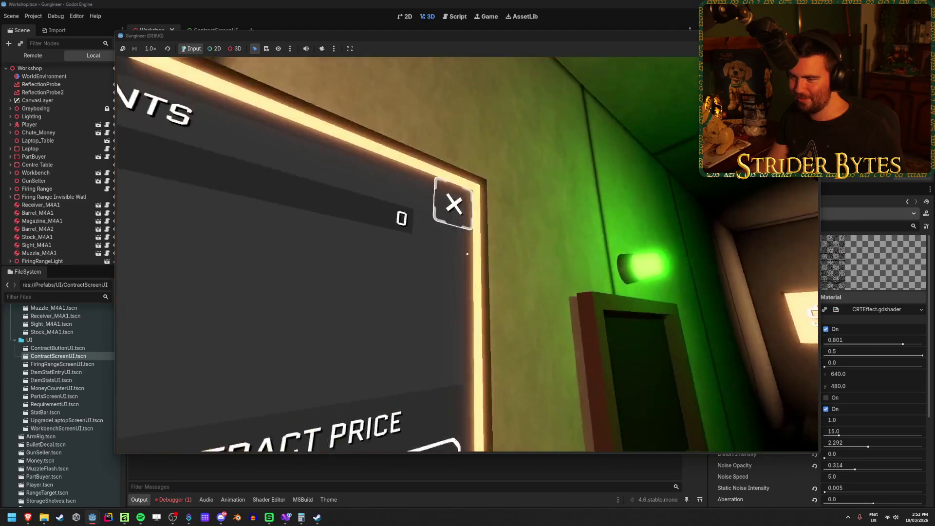
click(467, 254)
click(467, 254)
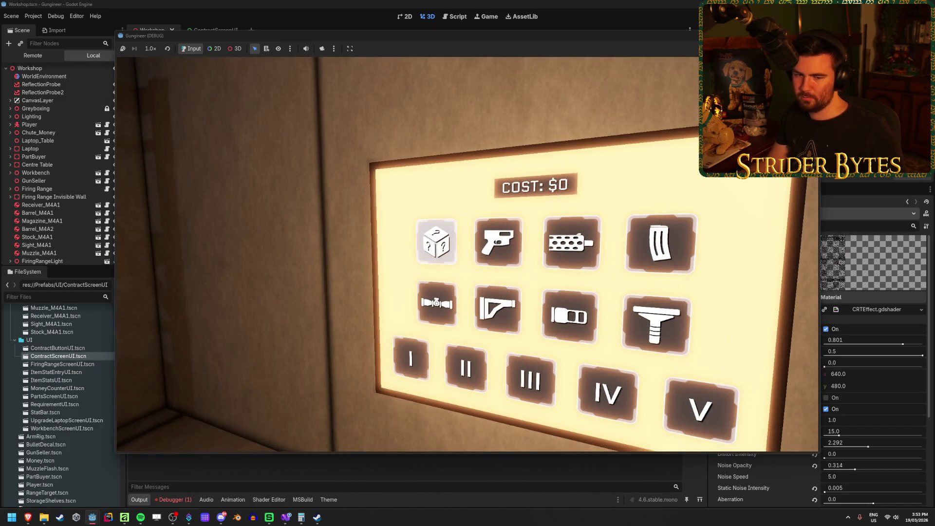
key(Escape)
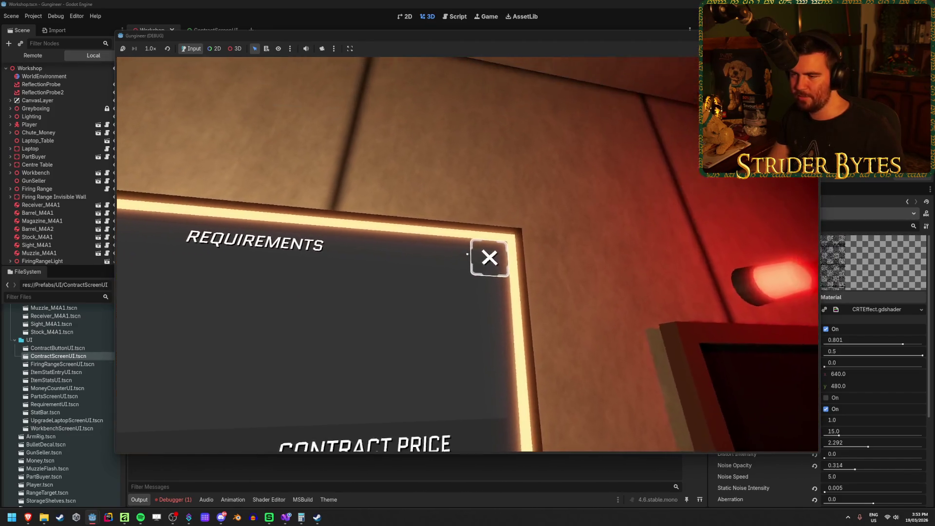
click(467, 254)
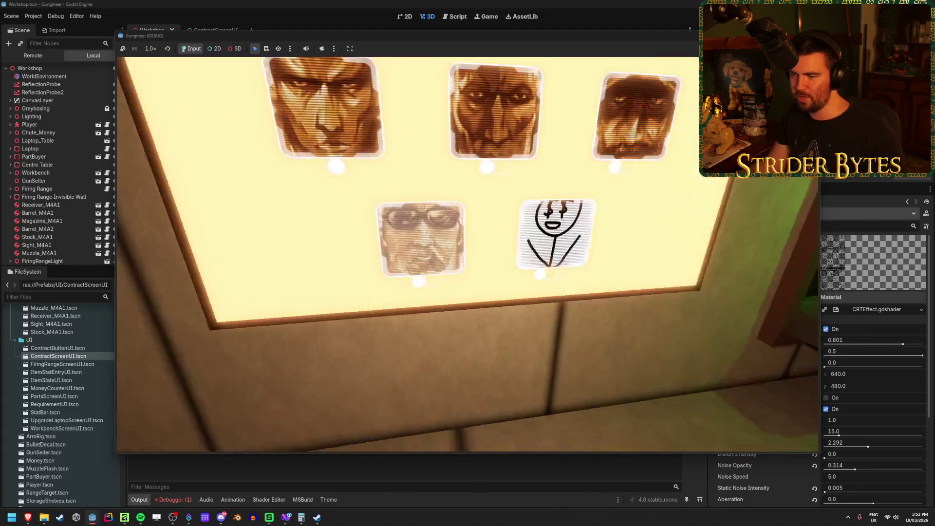
key(Escape)
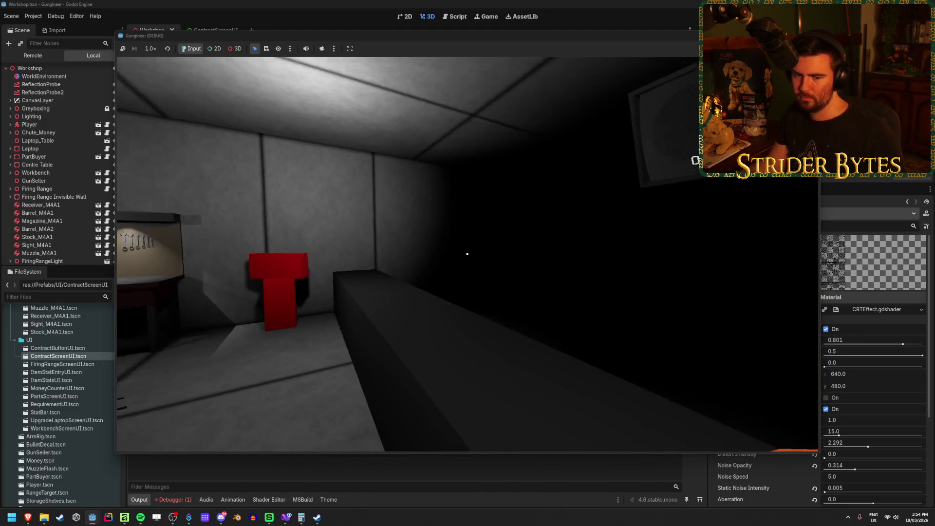
Step: Walk to the money counter and open, then leave, the laptop upgrades screen
mouse_move(467, 254)
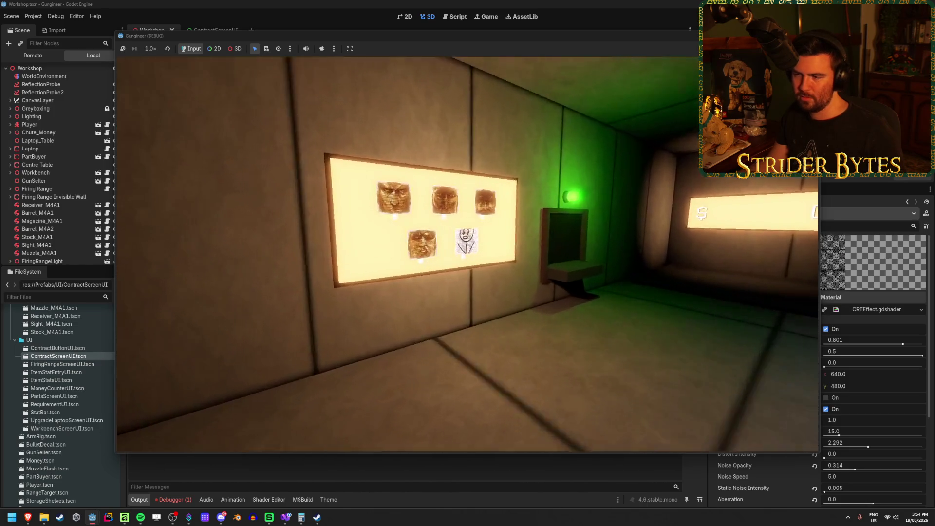
key(w)
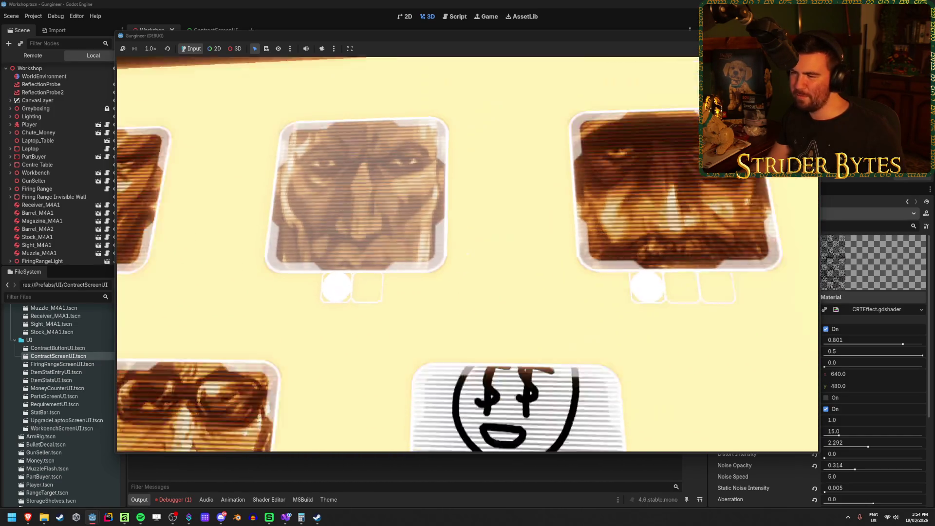
key(Escape)
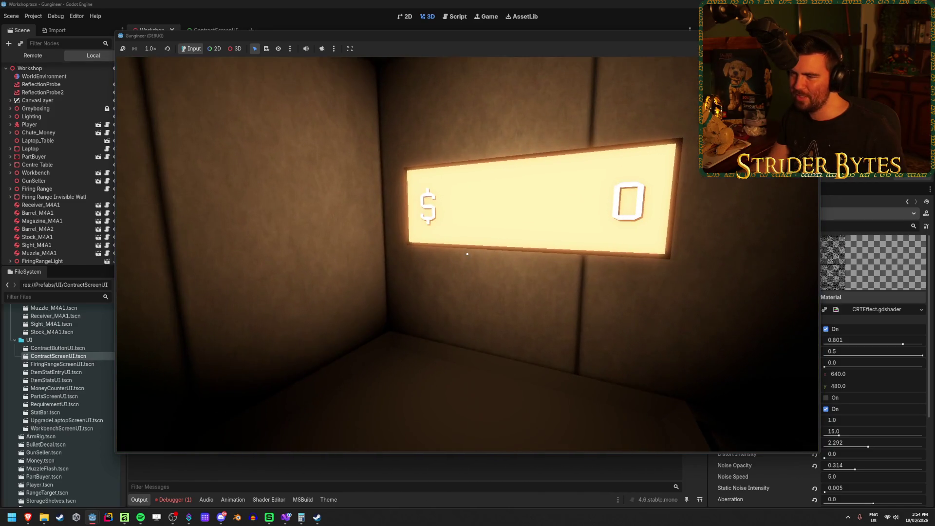
key(s)
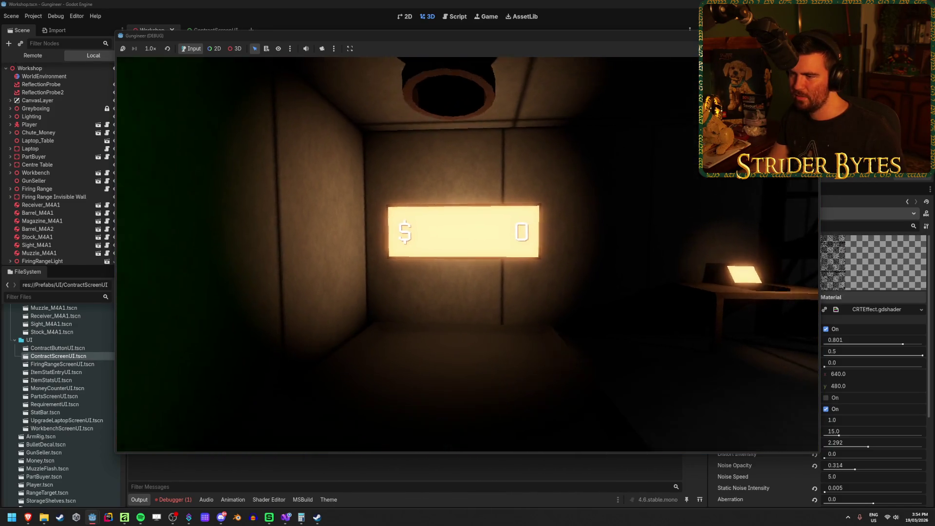
key(w)
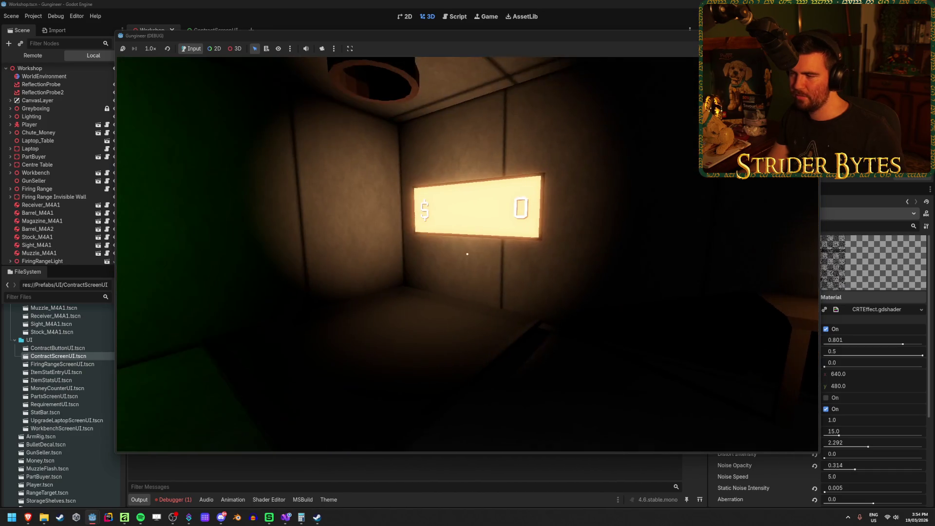
key(w)
key(s)
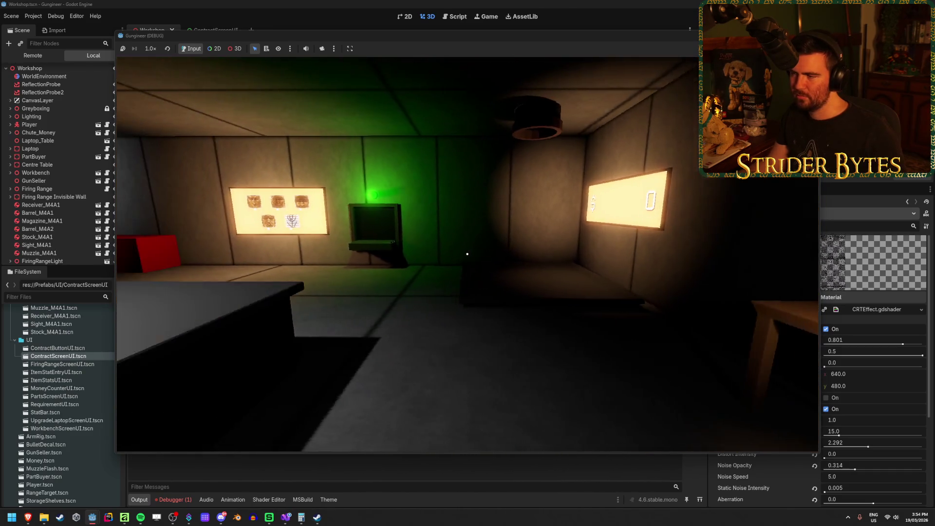
key(e)
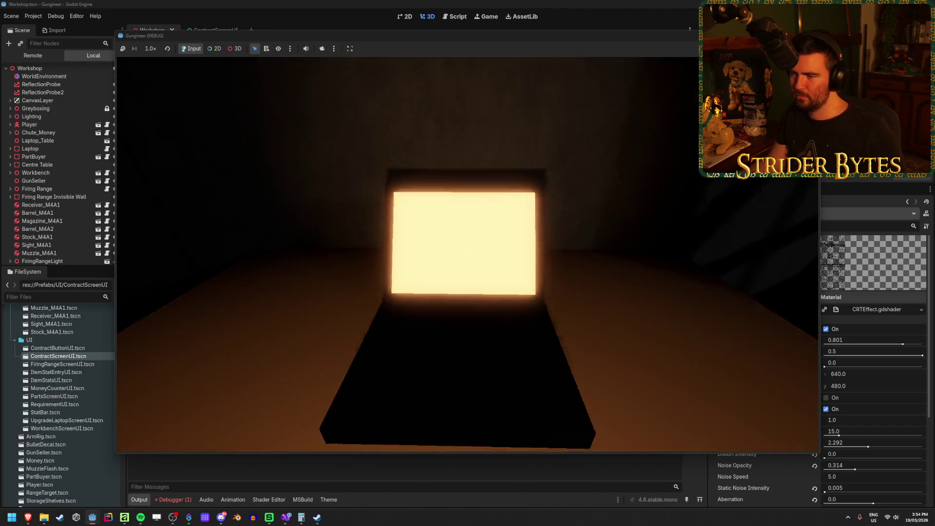
key(Escape)
Step: Walk over to the workbench and gun parts wall and pick up the M4 rifle
key(s)
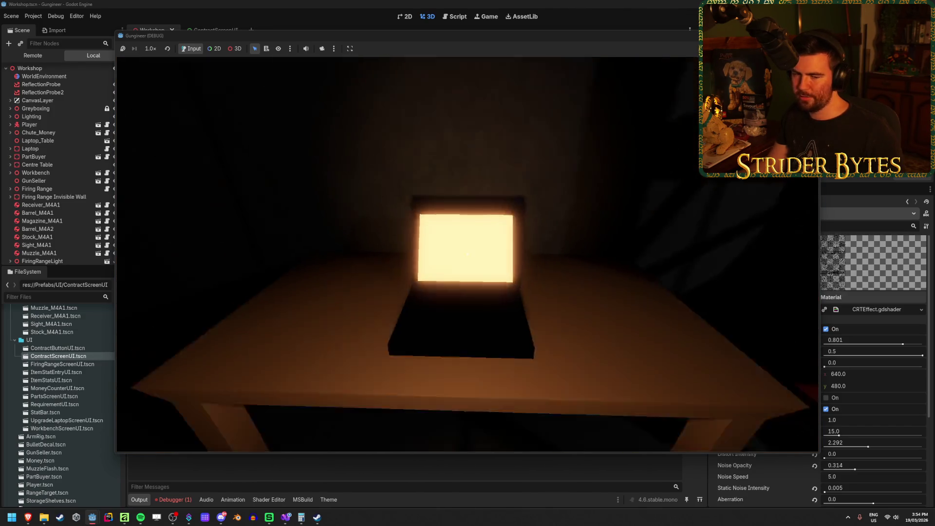
key(w)
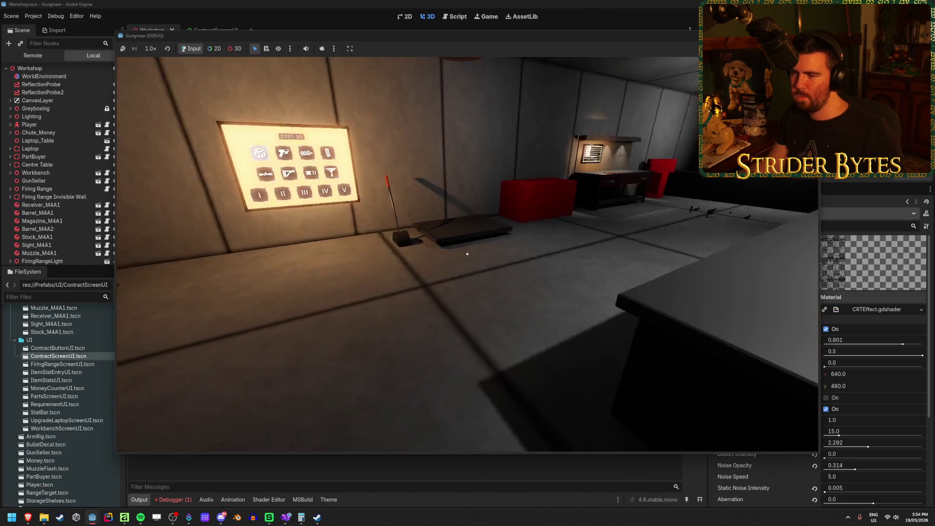
key(w)
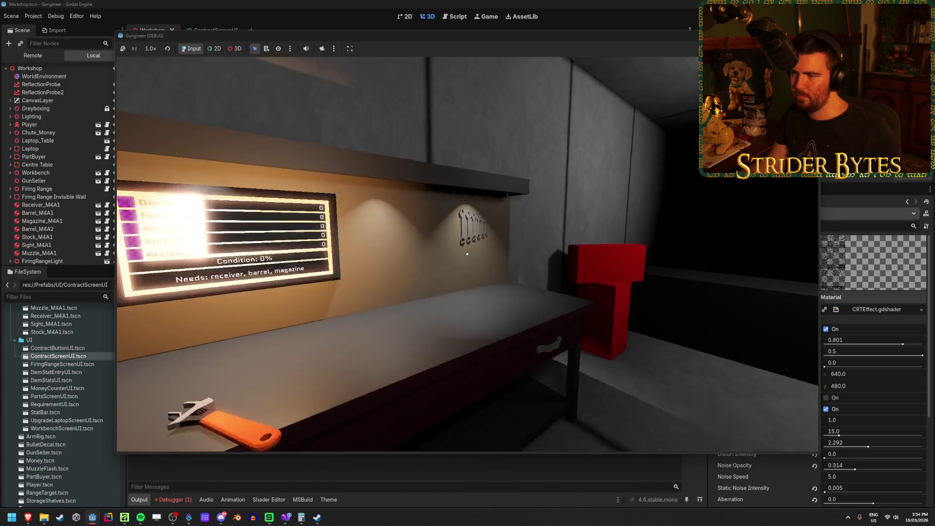
key(w)
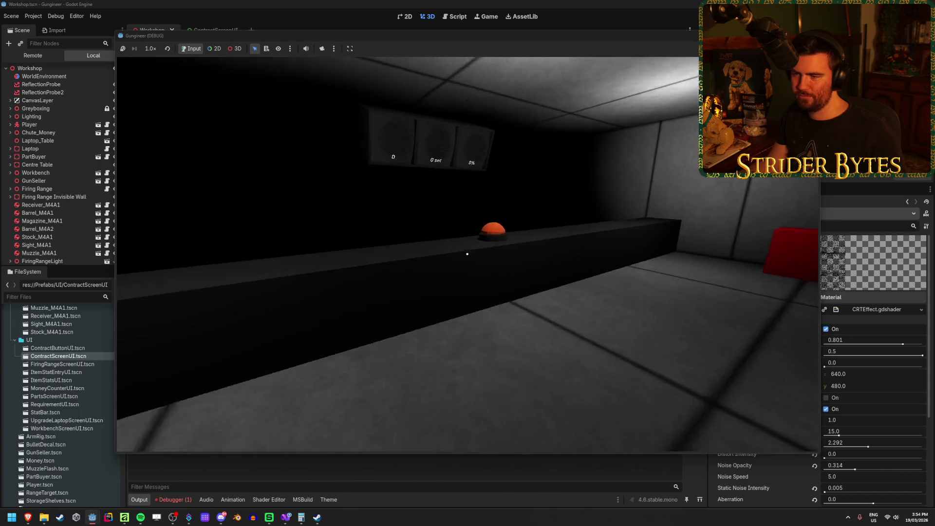
key(w)
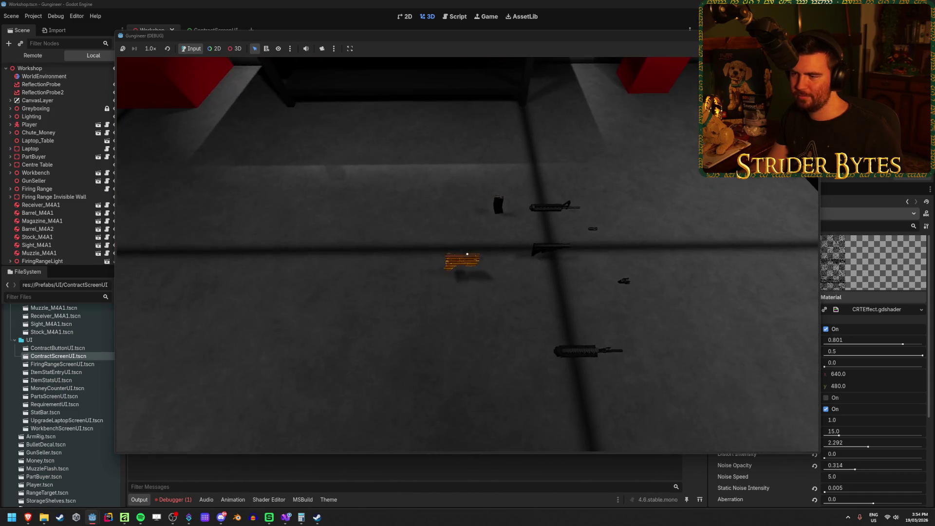
key(w)
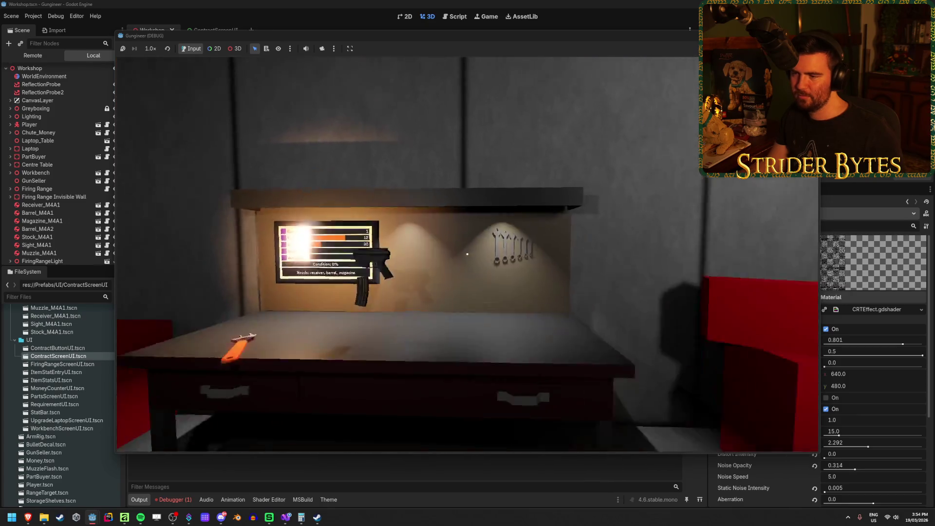
key(w)
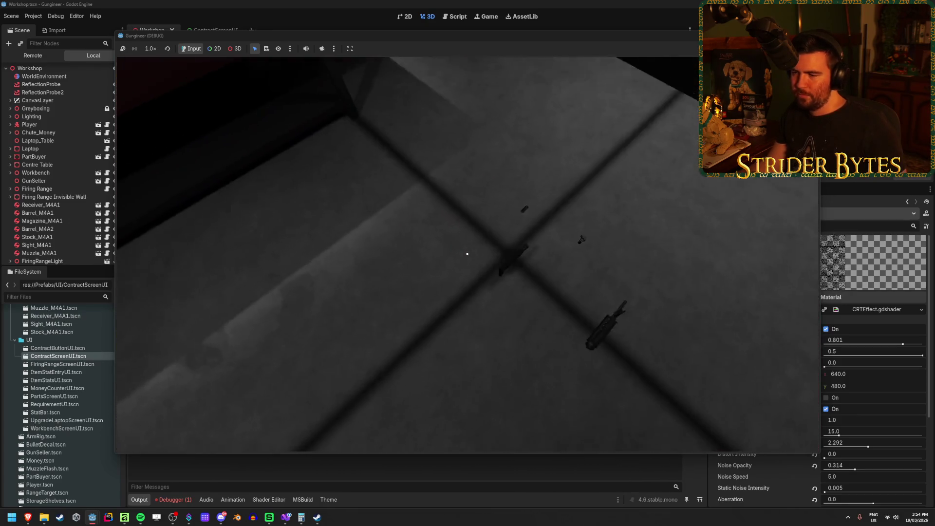
key(w)
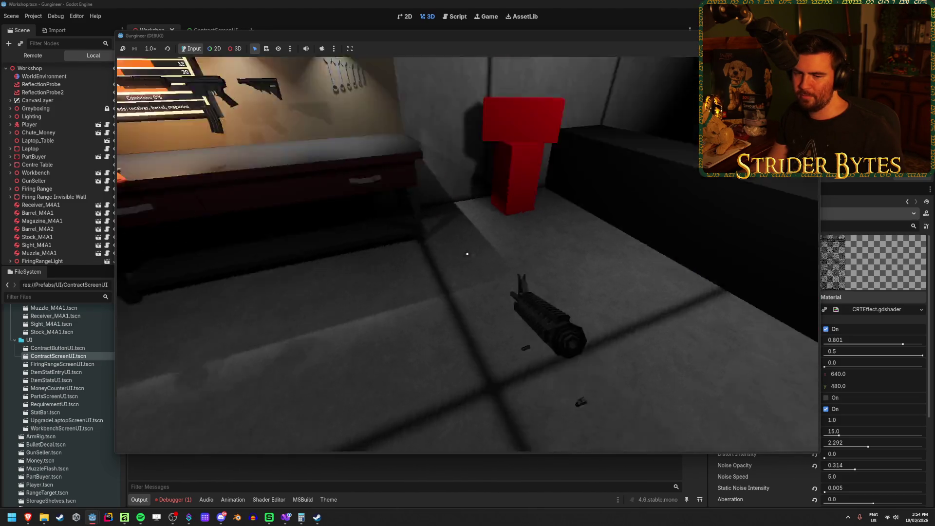
key(w)
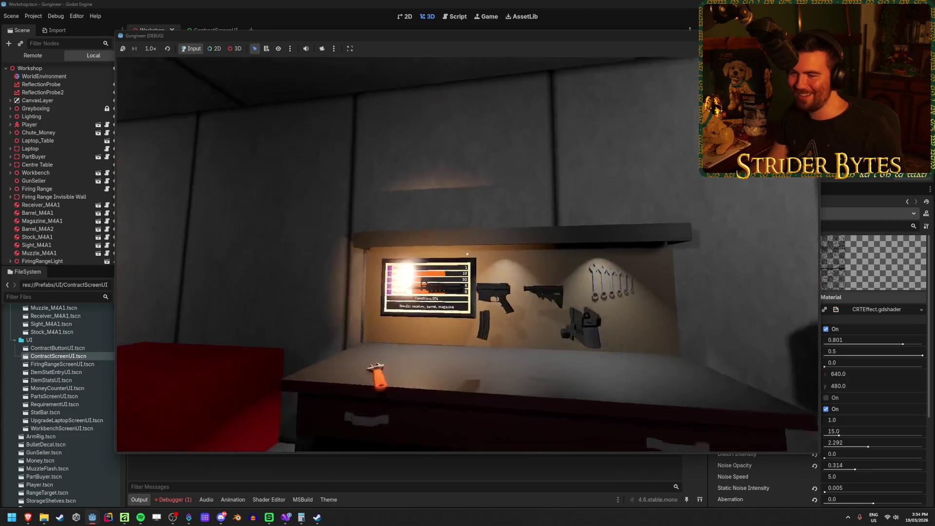
key(e)
Step: Collect the money bill from the green-lit corner and check the money counter reads $262
key(w)
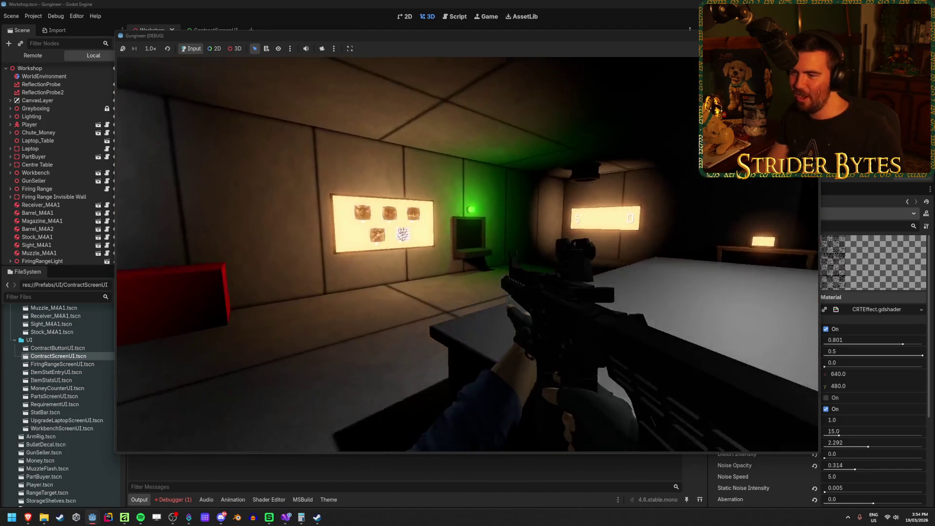
key(w)
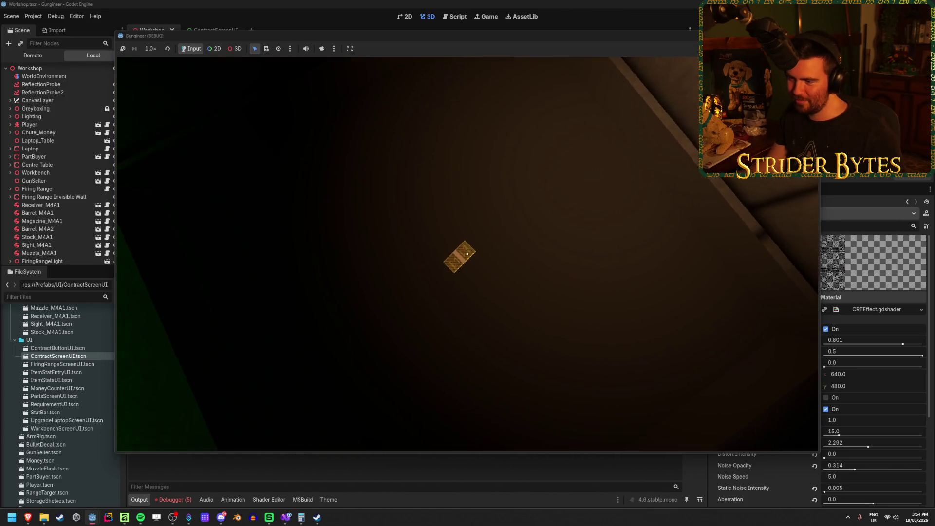
key(e)
key(w)
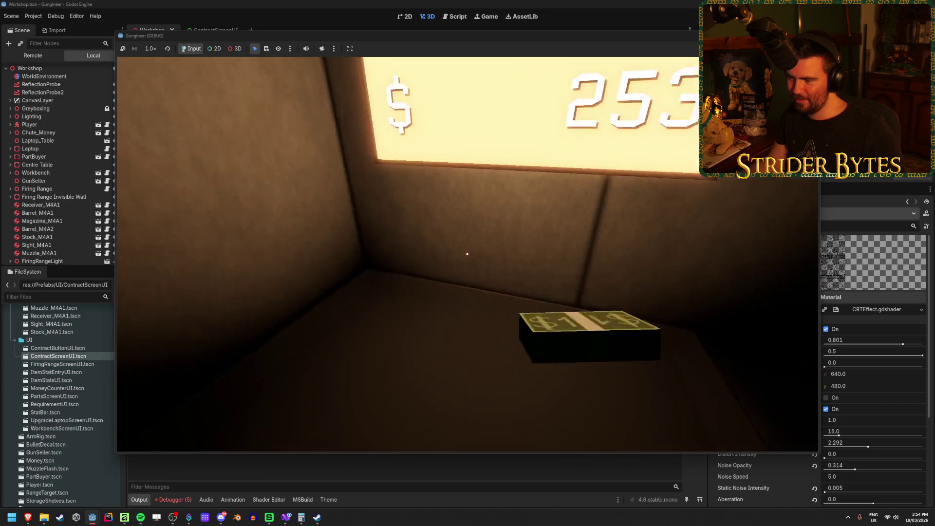
key(w)
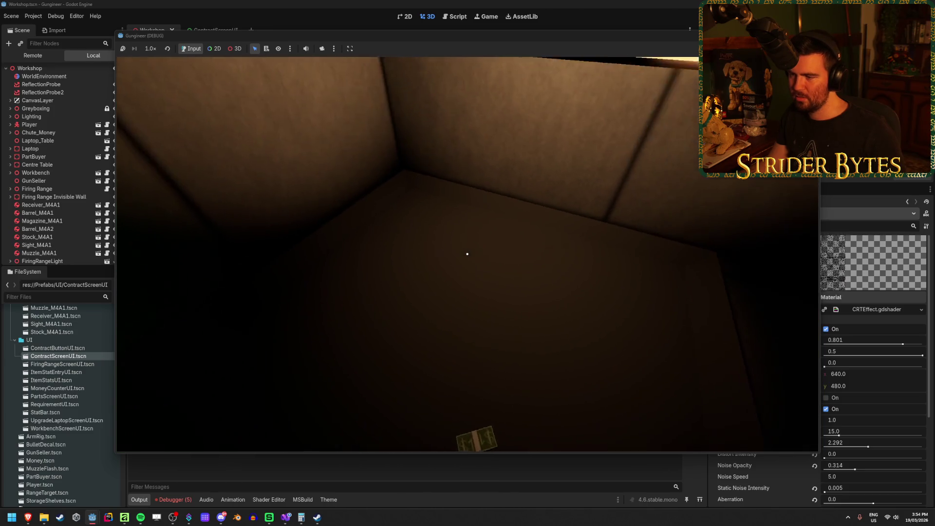
key(w)
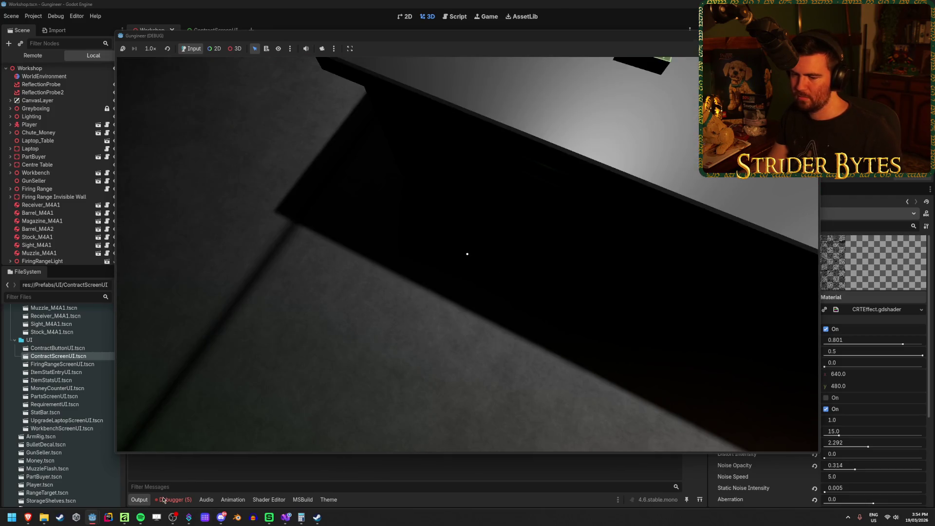
Step: Bring the Godot editor forward and stop the running game
click(173, 499)
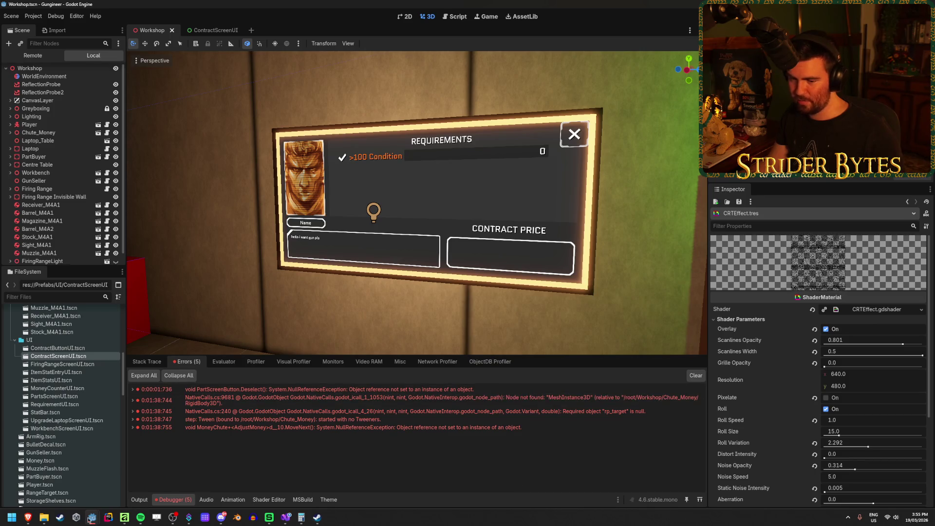
mouse_move(92, 517)
click(161, 453)
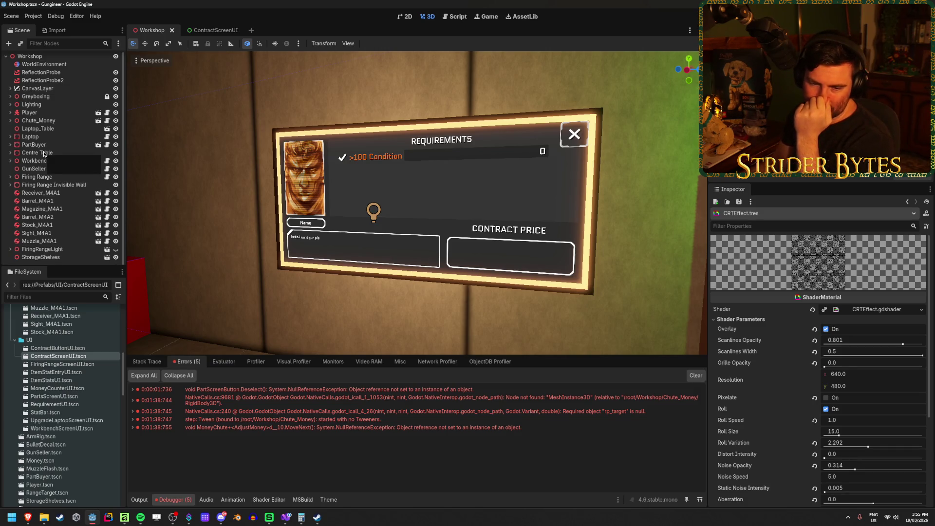
Step: Inspect Centre Table, Laptop and Chute_Money, then expand Chute_Money to show MoneyUI, Money_Screen and Cube
click(43, 151)
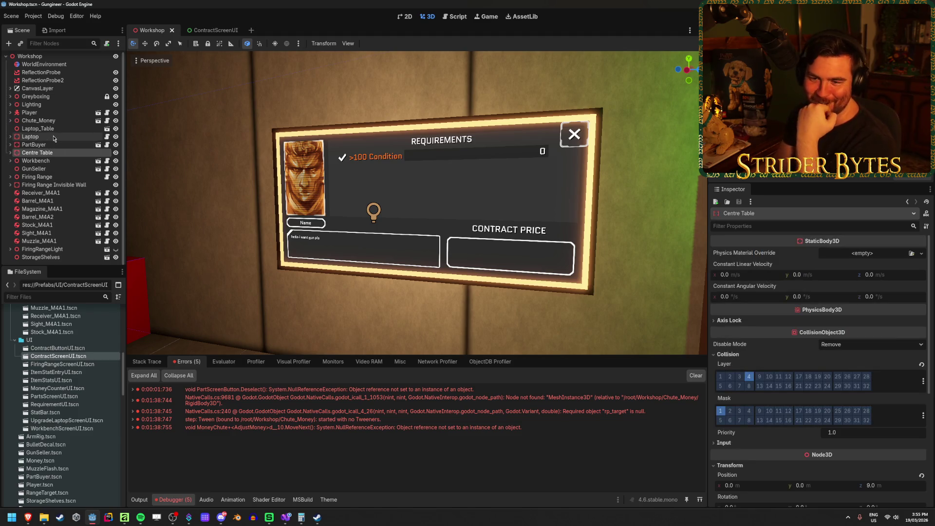
click(53, 139)
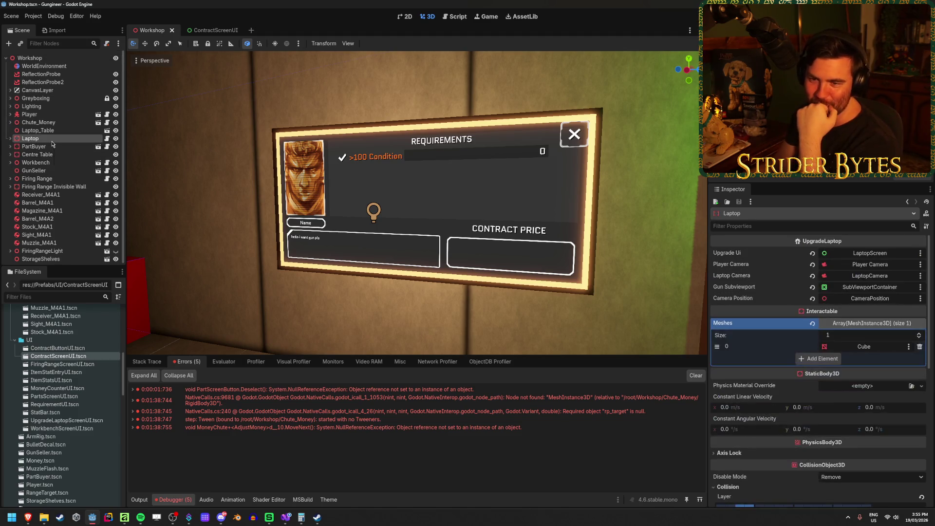
click(57, 123)
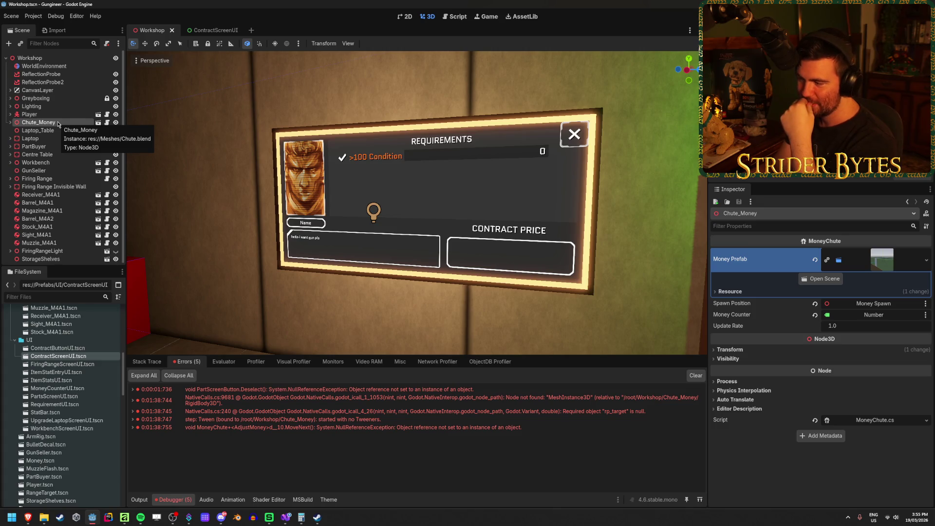
click(98, 123)
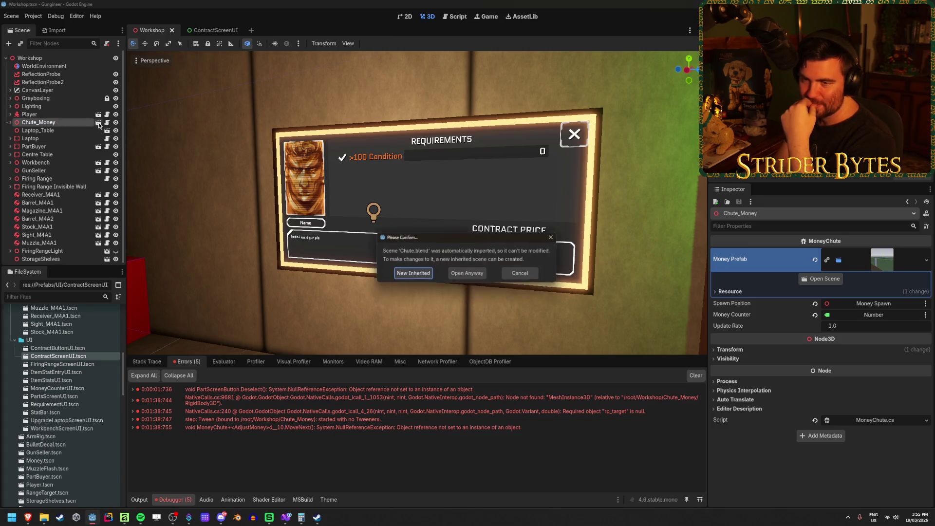
key(Escape)
click(10, 123)
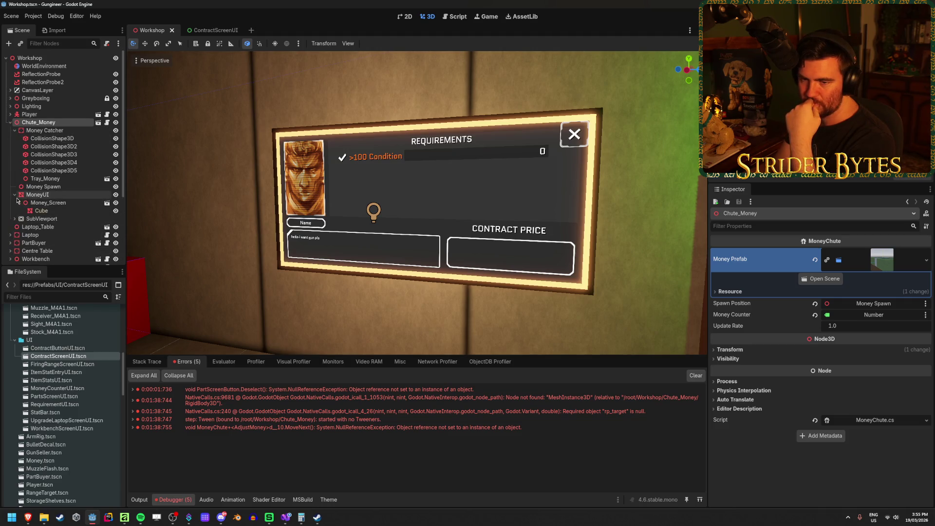
Step: Expand the Debugger errors to read the PartScreenButton.Deselect stack trace
click(132, 399)
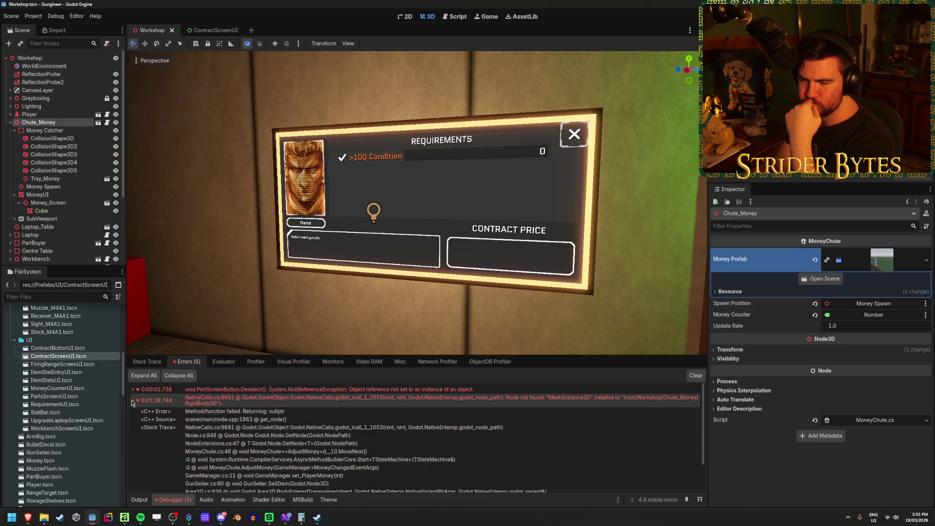
click(132, 401)
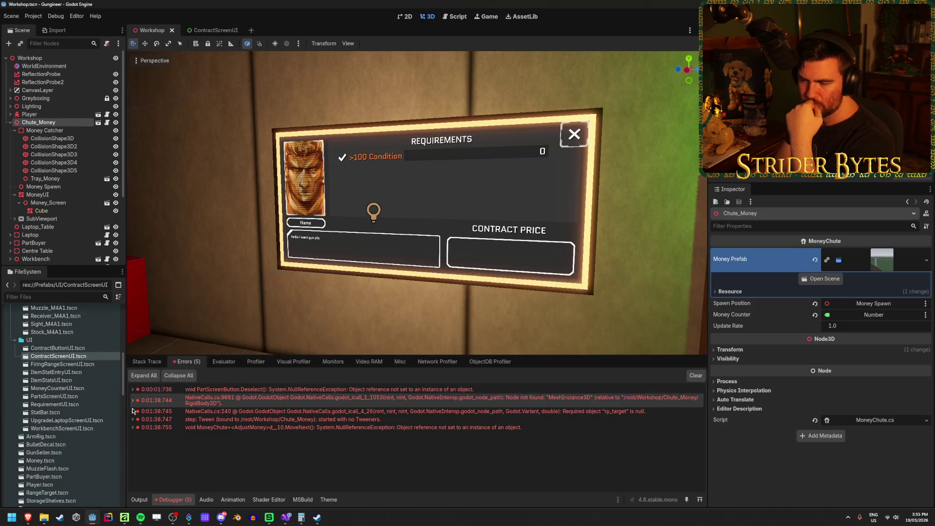
click(133, 390)
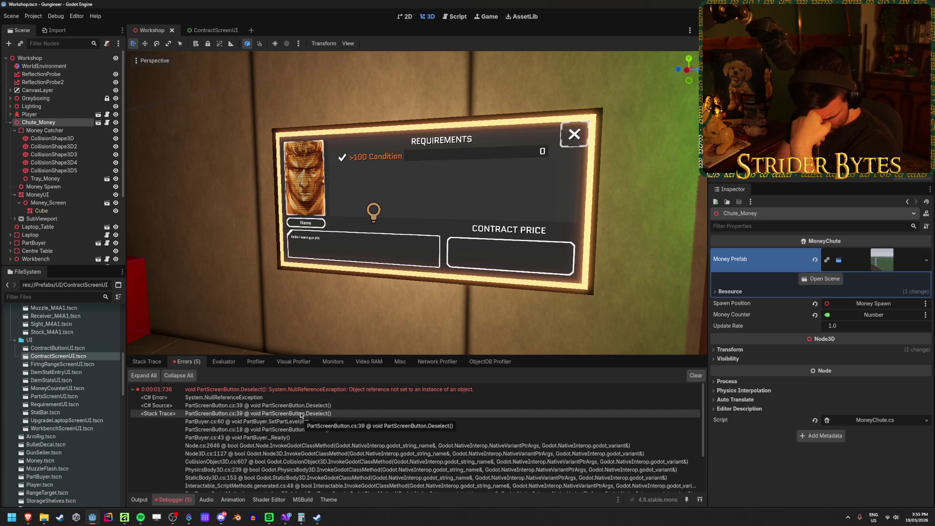
click(286, 517)
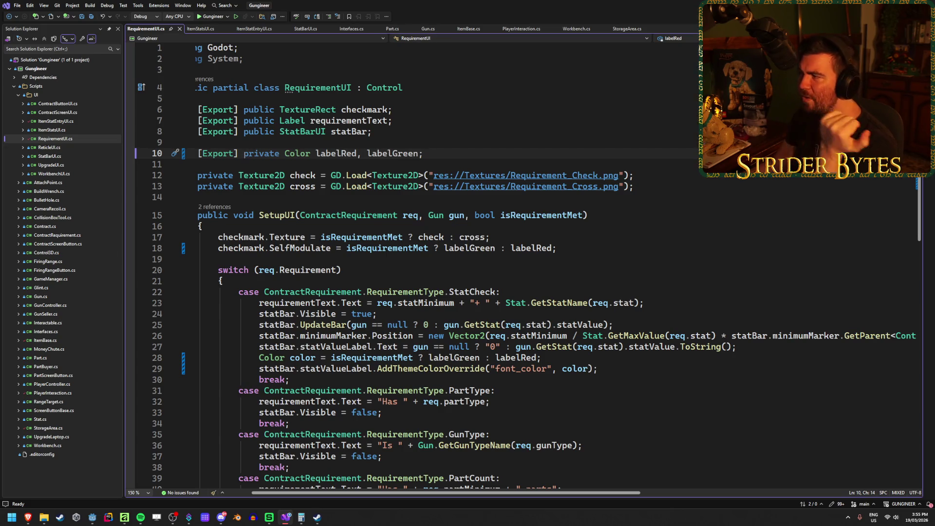
Step: Return to Godot, then rebuild the .NET project and run the game with F5
key(alt+Tab)
key(F5)
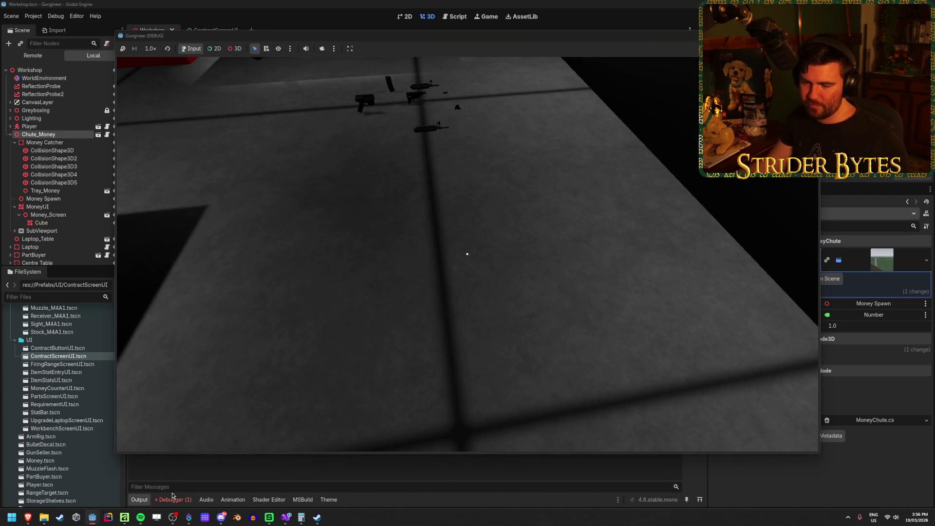
Step: Expand and scroll through the PartScreenButton.Deselect NullReferenceException stack trace in the Debugger
click(181, 501)
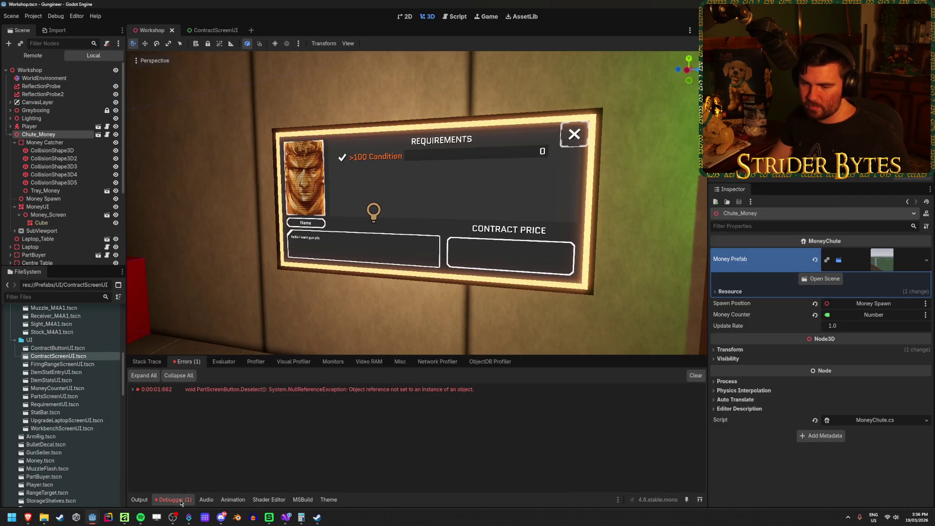
click(133, 389)
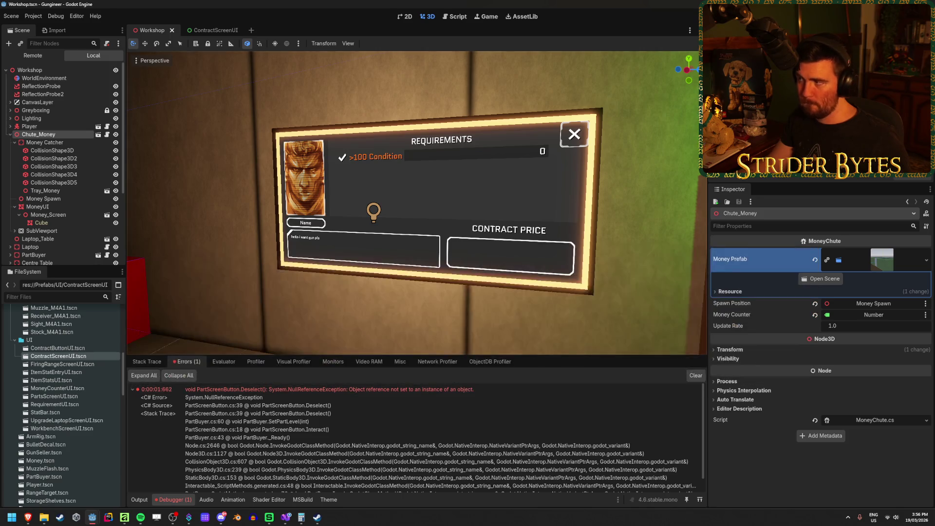
scroll(58, 117, down, 1)
scroll(55, 386, down, 5)
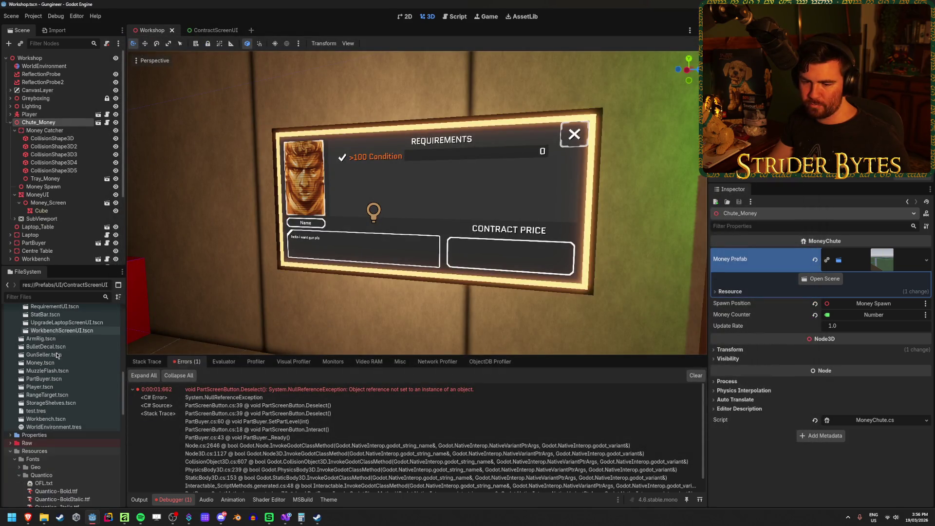
Step: Open the PartBuyer scene and look over its root and AreaLevel nodes
double_click(44, 378)
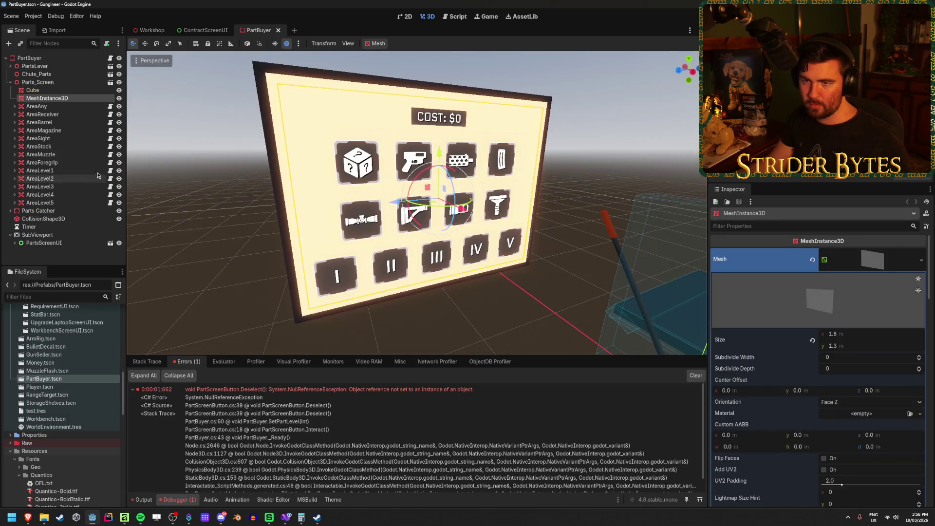
click(30, 58)
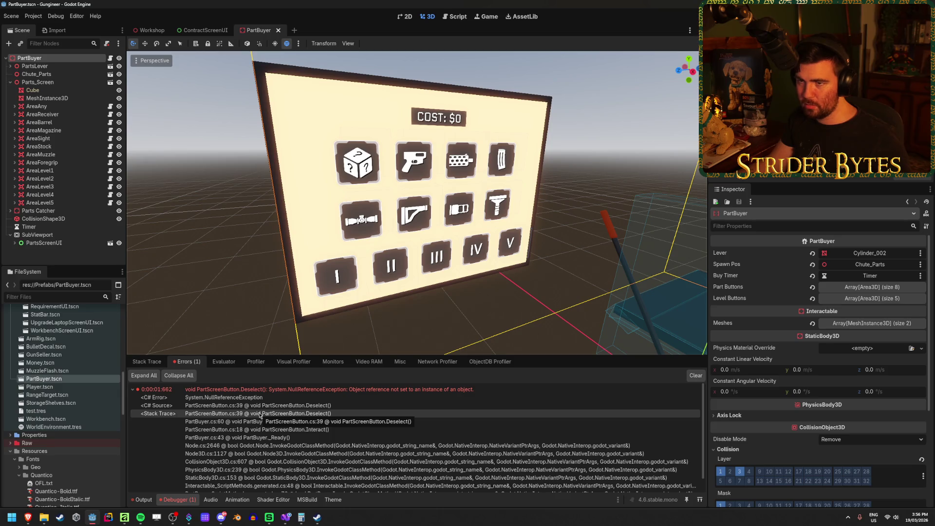
click(40, 178)
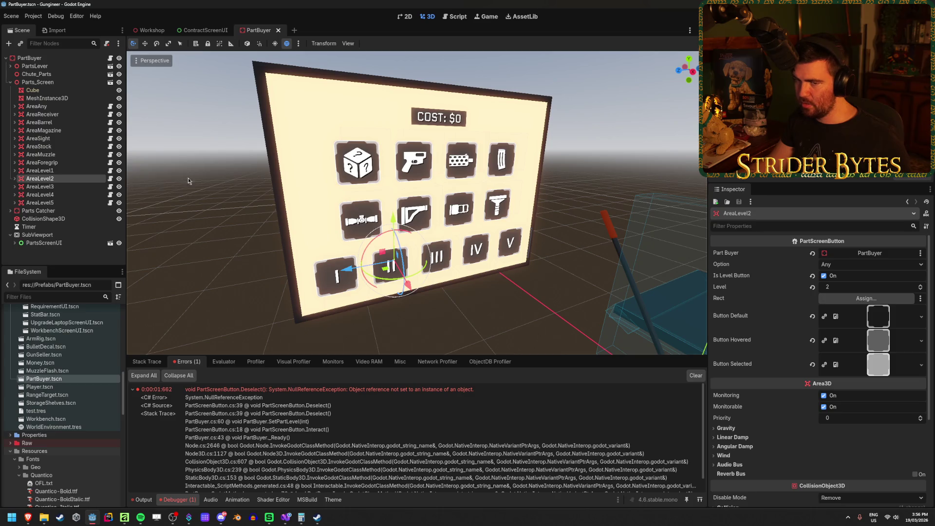
click(39, 139)
click(40, 187)
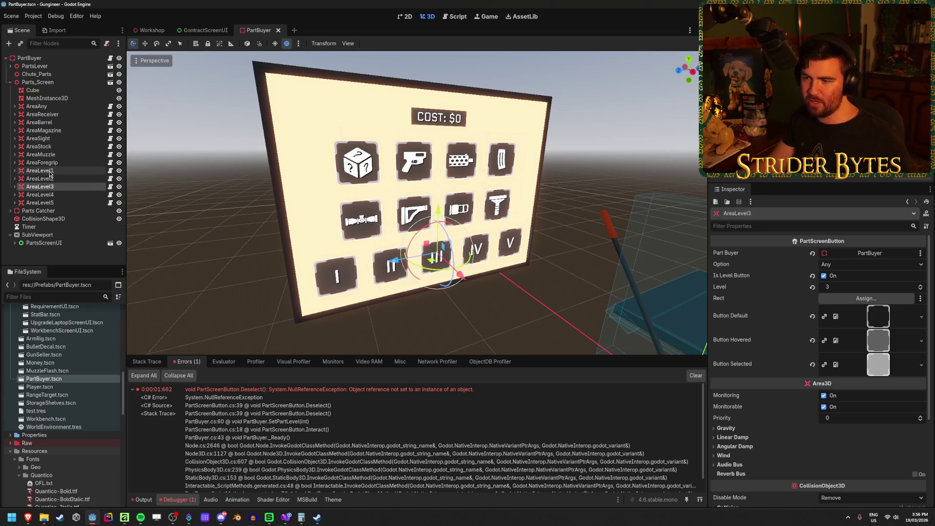
Step: Assign Level1Button, Level2Button and Level3Button as the Rect of AreaLevel1, AreaLevel2 and AreaLevel3
click(50, 171)
click(865, 298)
scroll(458, 253, down, 5)
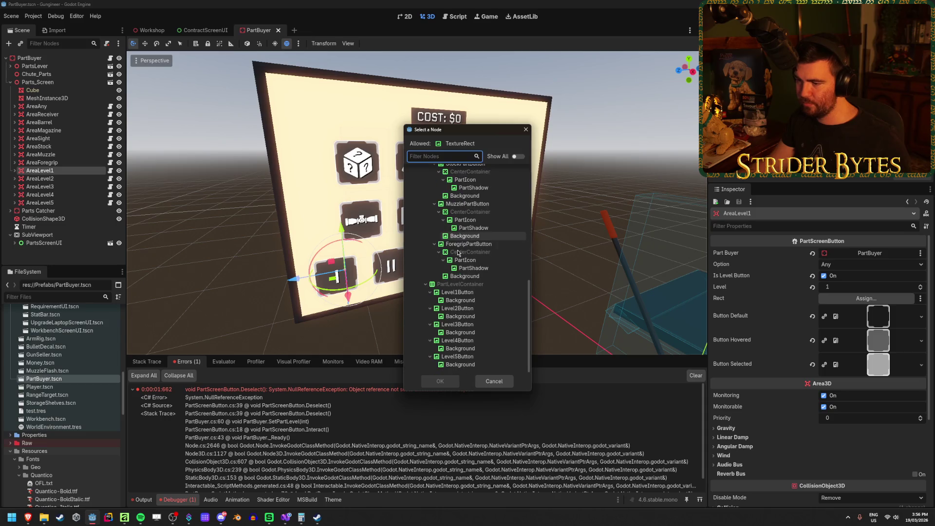
double_click(457, 292)
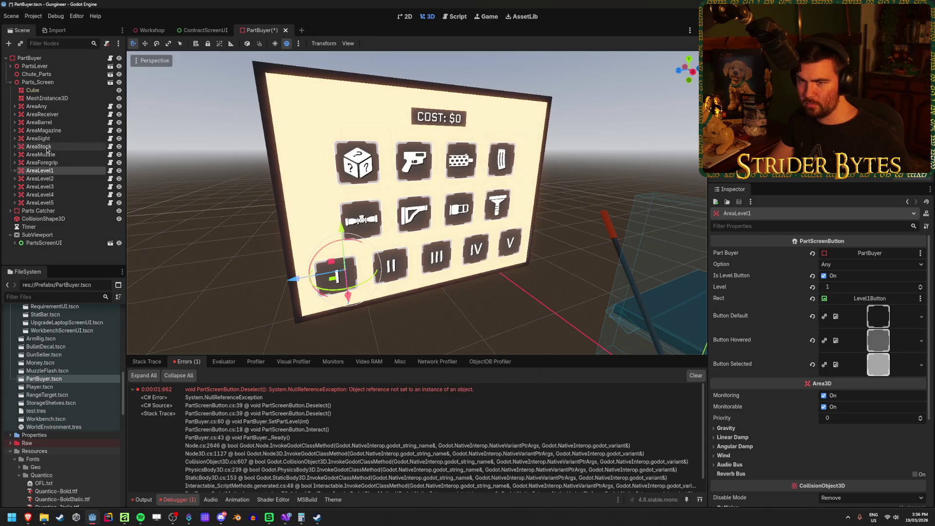
click(40, 178)
click(866, 297)
scroll(467, 267, down, 5)
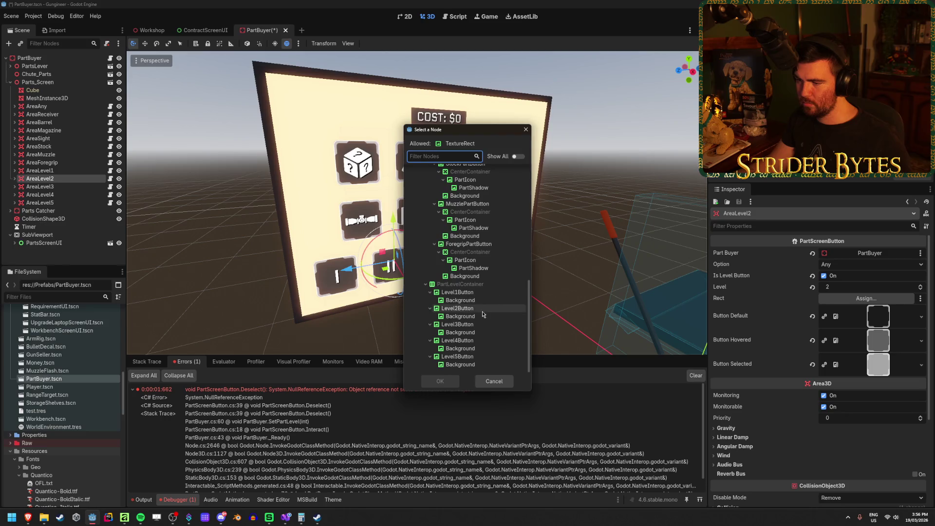
double_click(457, 309)
click(39, 186)
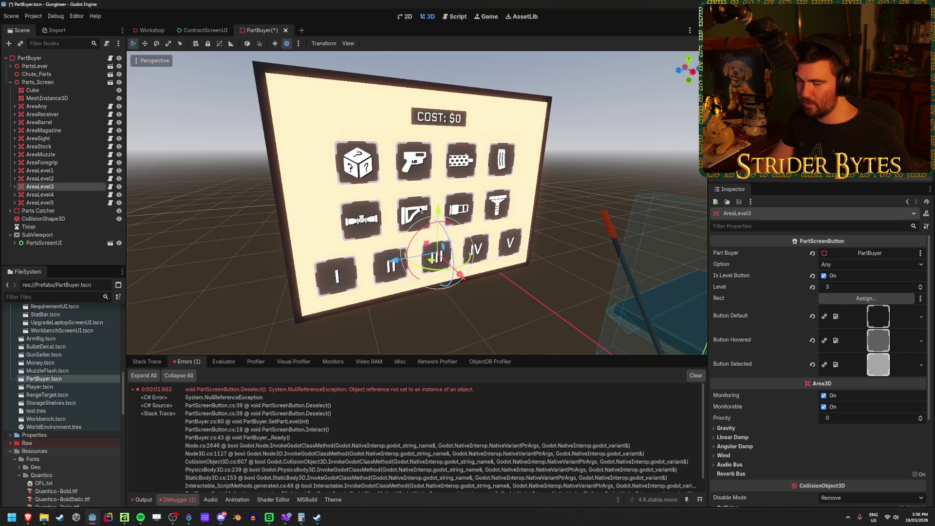
click(872, 298)
scroll(463, 292, down, 5)
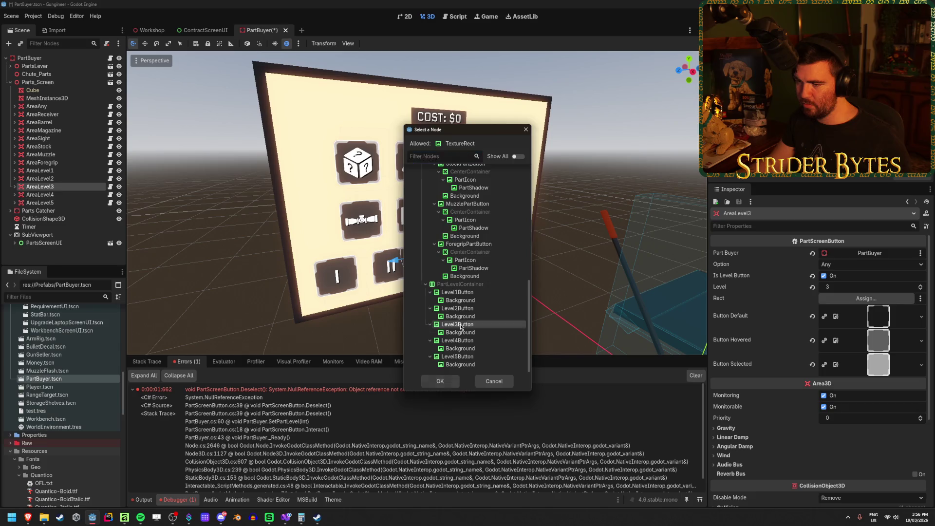
double_click(460, 324)
Step: Assign Level4Button and Level5Button as the Rect of AreaLevel4 and AreaLevel5, then save the scene
click(40, 194)
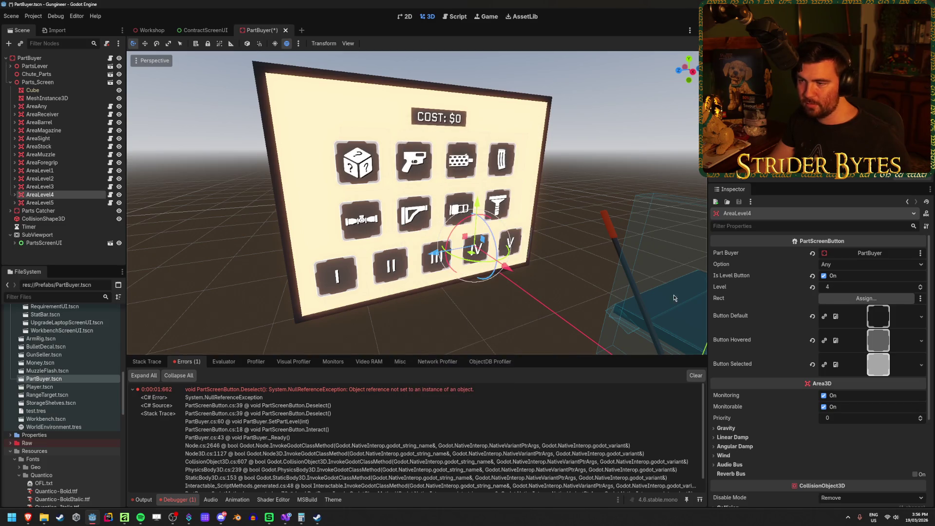
click(856, 298)
scroll(463, 292, down, 5)
double_click(460, 333)
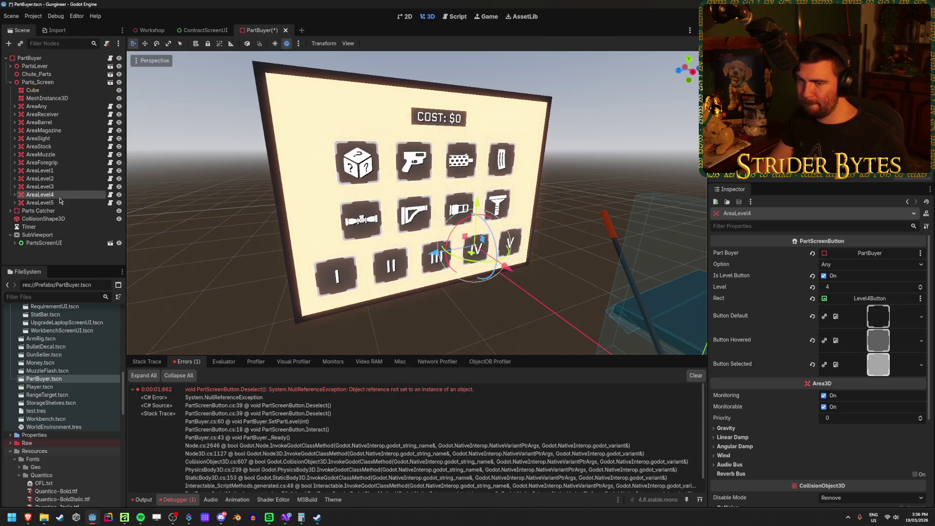
click(39, 202)
click(866, 298)
scroll(484, 292, down, 5)
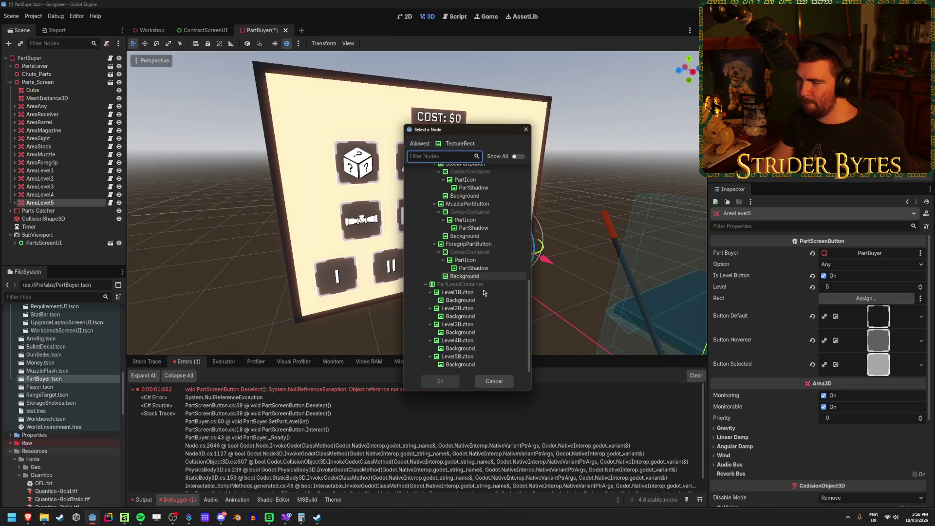
double_click(458, 356)
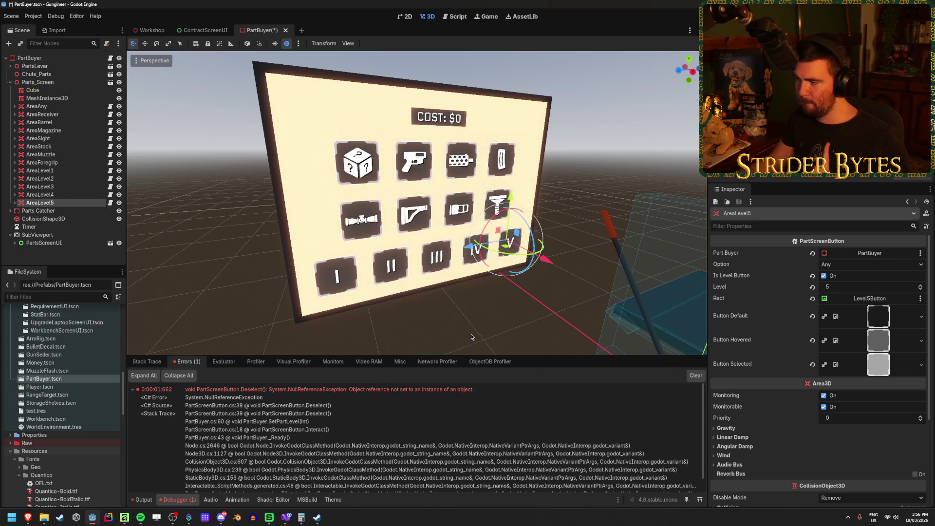
key(ctrl+s)
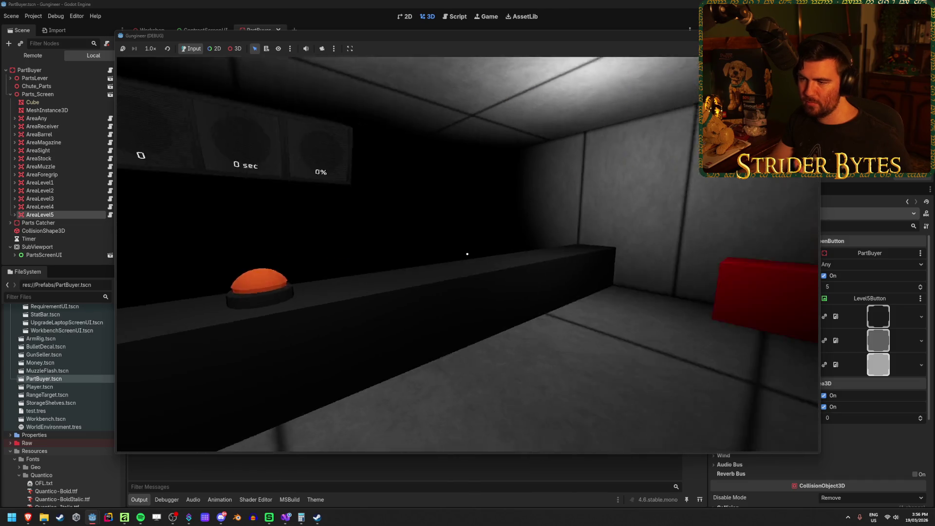
Step: Walk the workshop to the part buyer, open and close a contract's requirements, and sell the rifle
key(w)
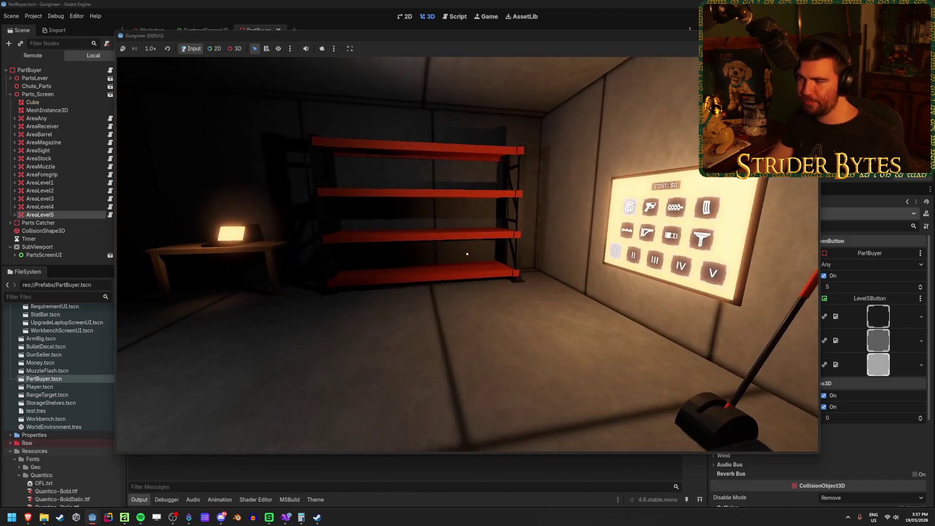
key(s)
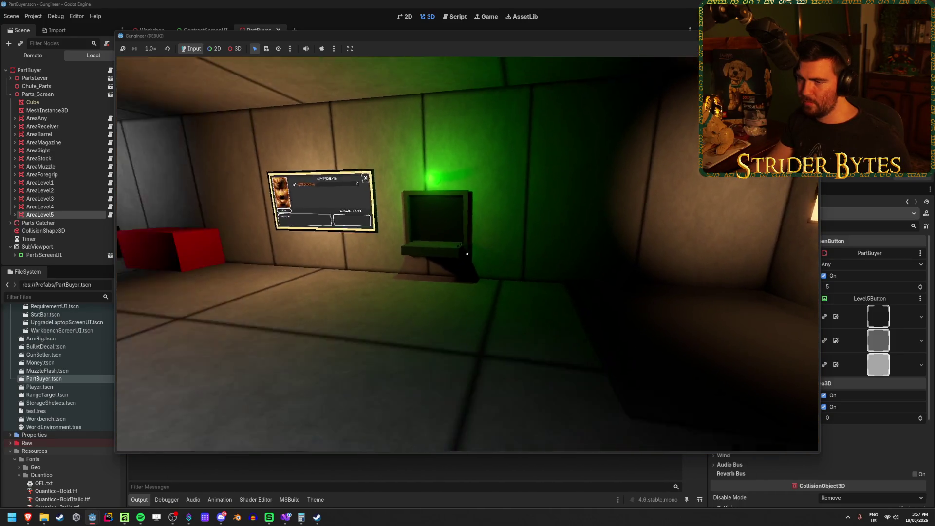
key(w)
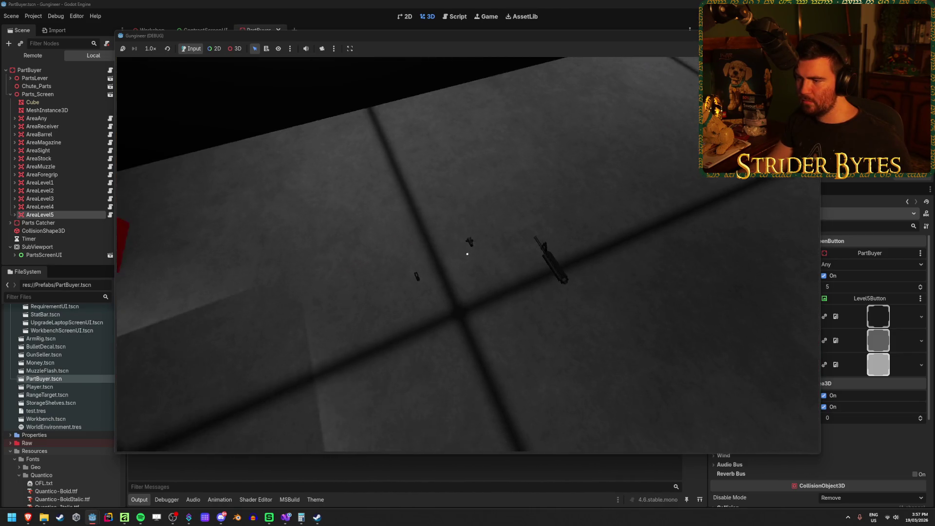
key(1)
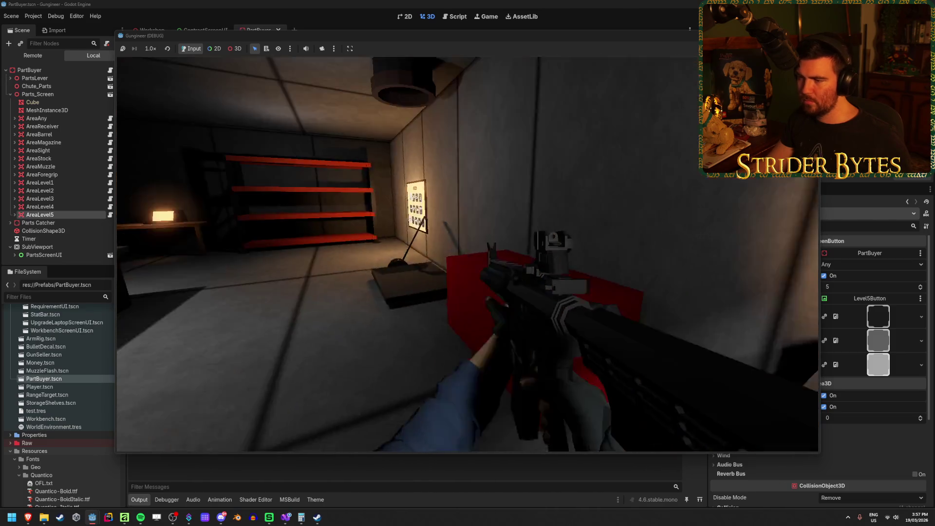
key(w)
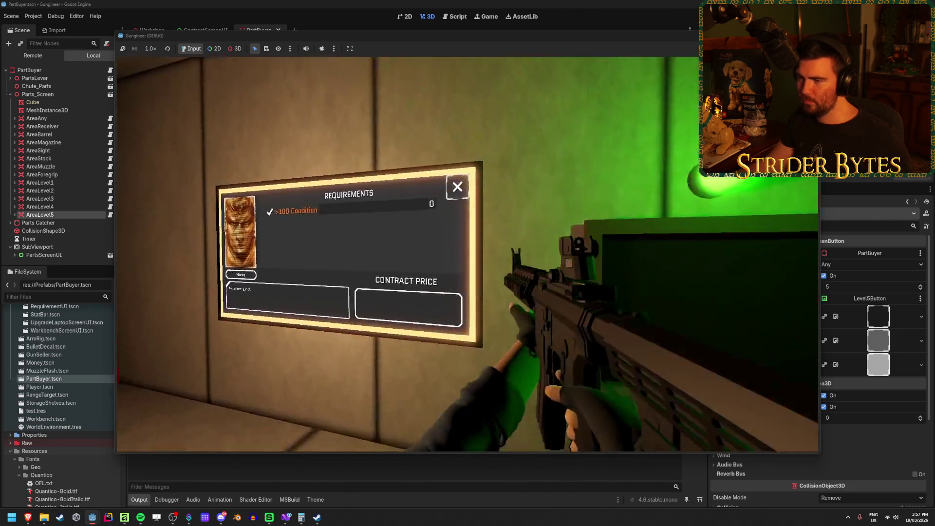
click(468, 246)
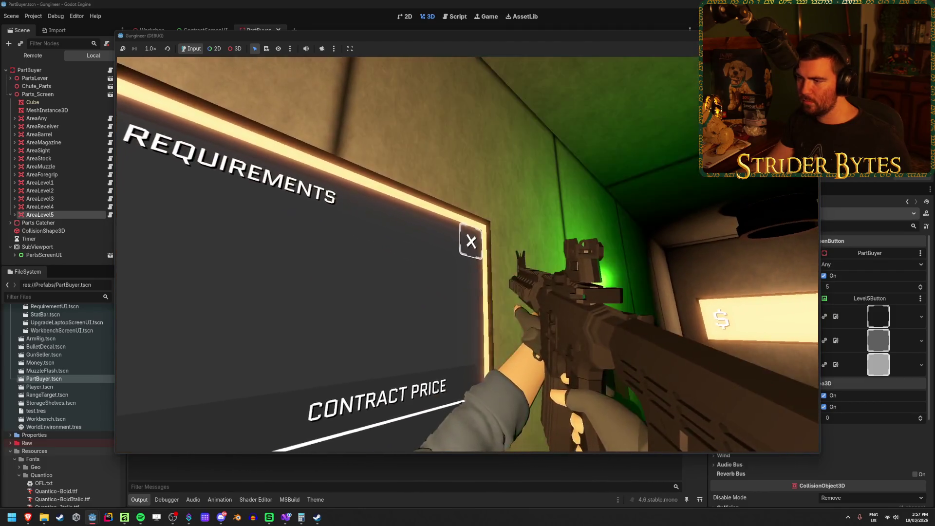
click(467, 243)
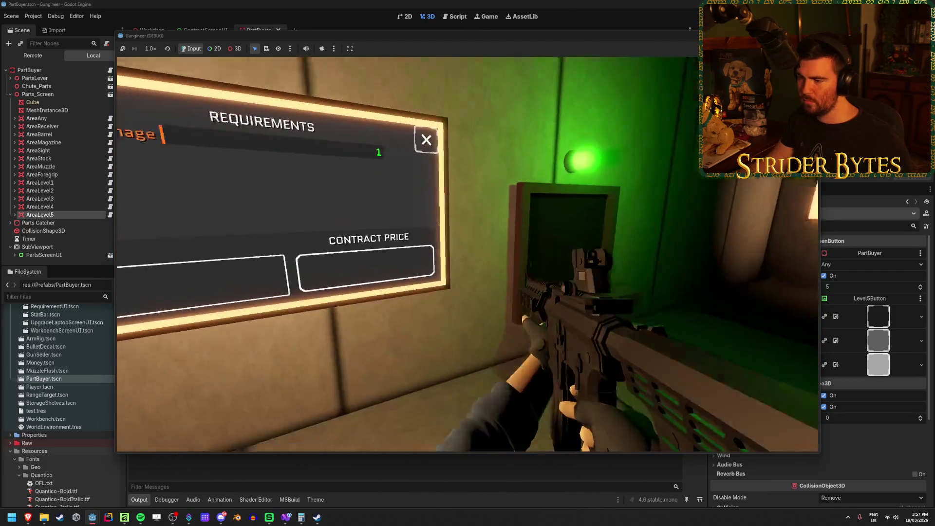
click(468, 253)
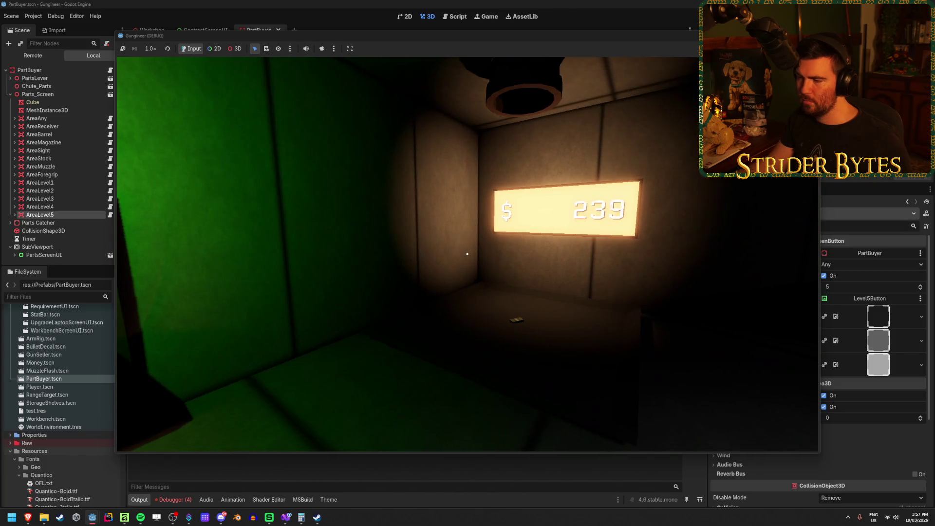
Step: Stop the game with F8 and expand the first error and the MoneyChute null-reference error
key(F8)
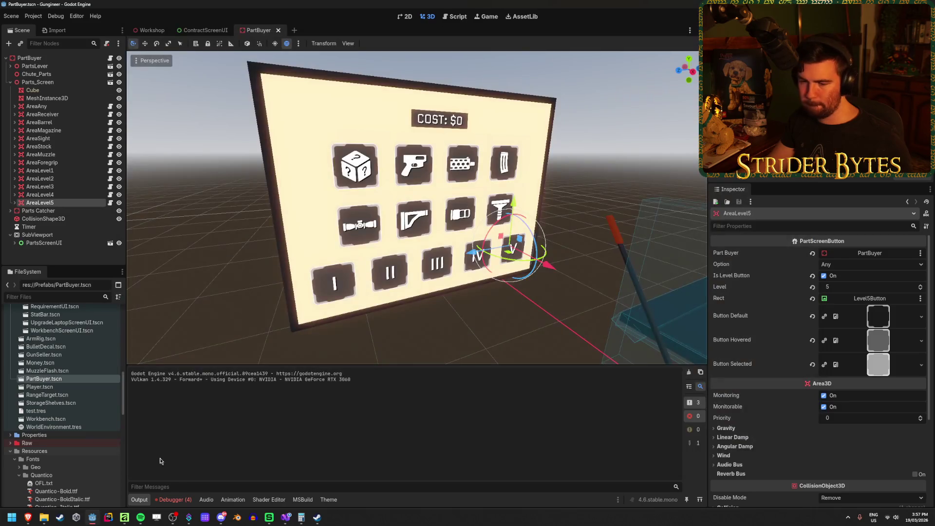
click(174, 499)
click(133, 392)
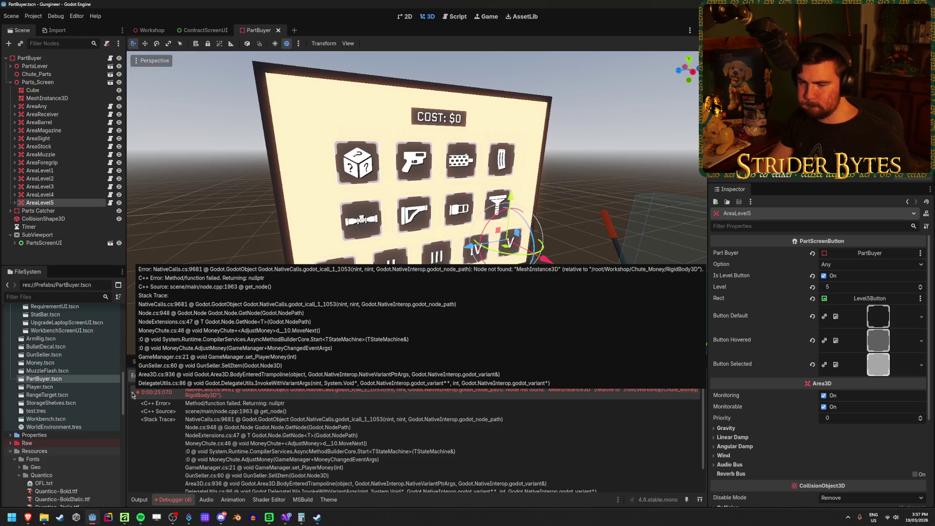
click(133, 394)
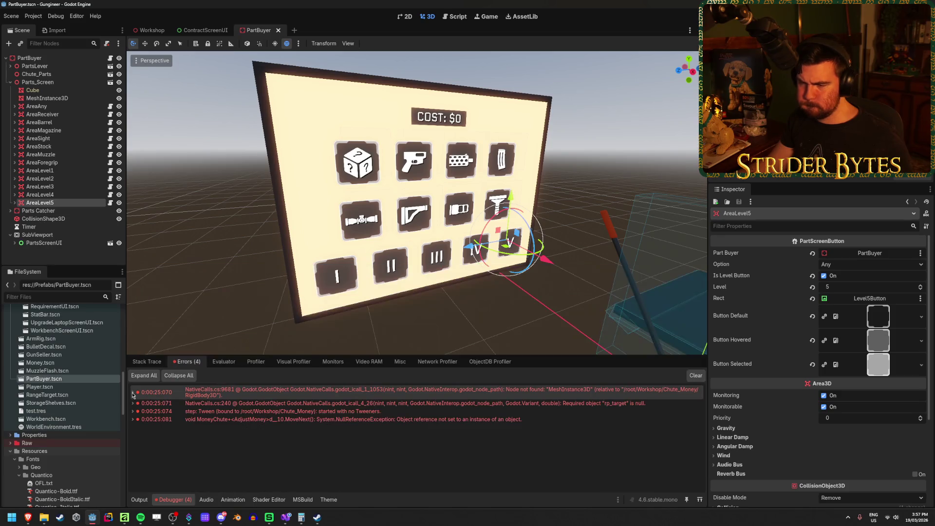
click(133, 419)
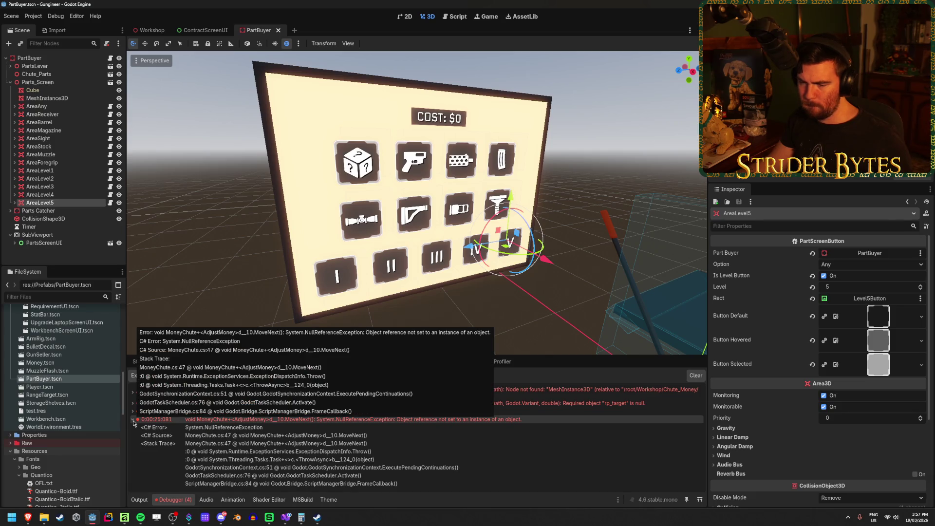
click(286, 517)
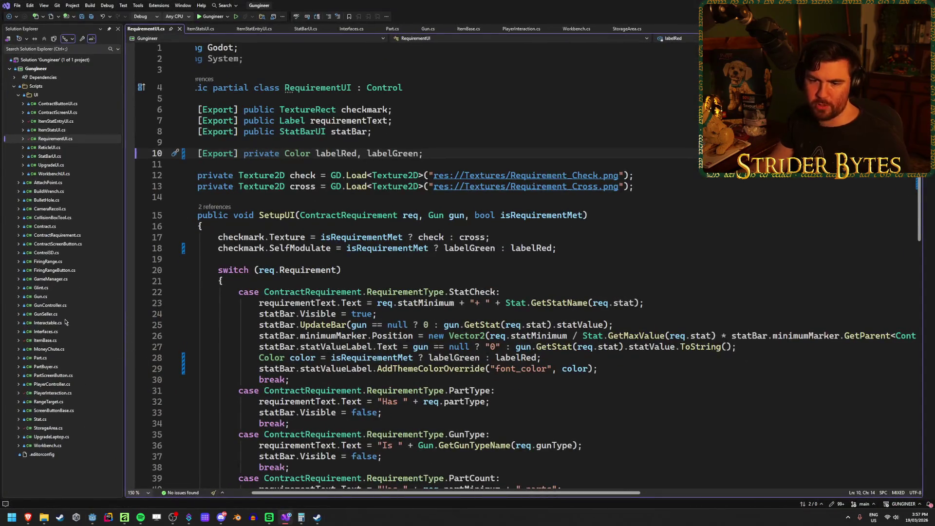
Step: Open MoneyChute.cs and examine the GetNode("MeshInstance3D") line 46 and the mesh and newMoney uses
double_click(49, 349)
scroll(272, 327, down, 6)
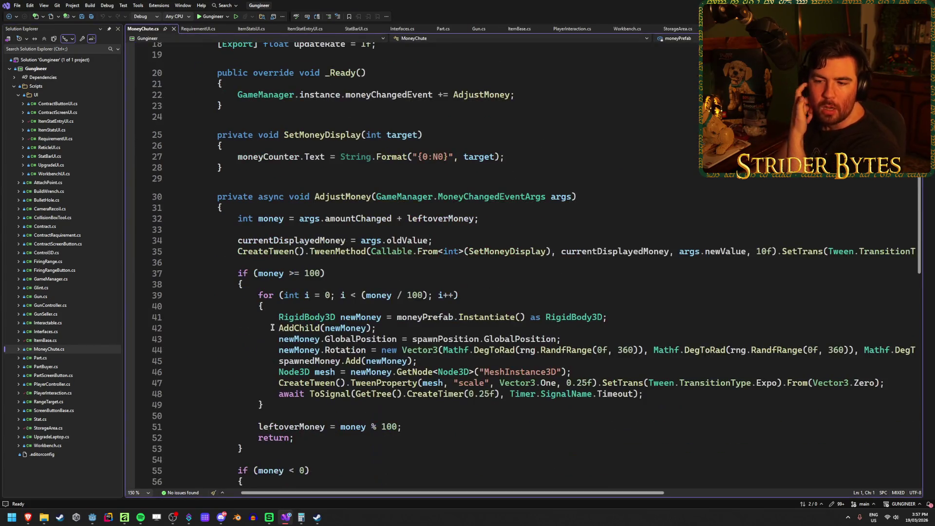
click(289, 382)
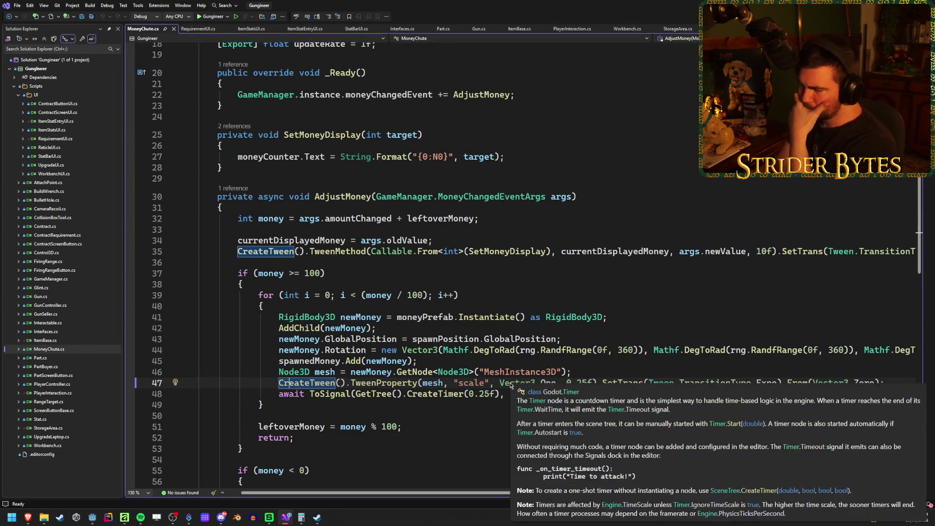
drag(556, 493, 571, 494)
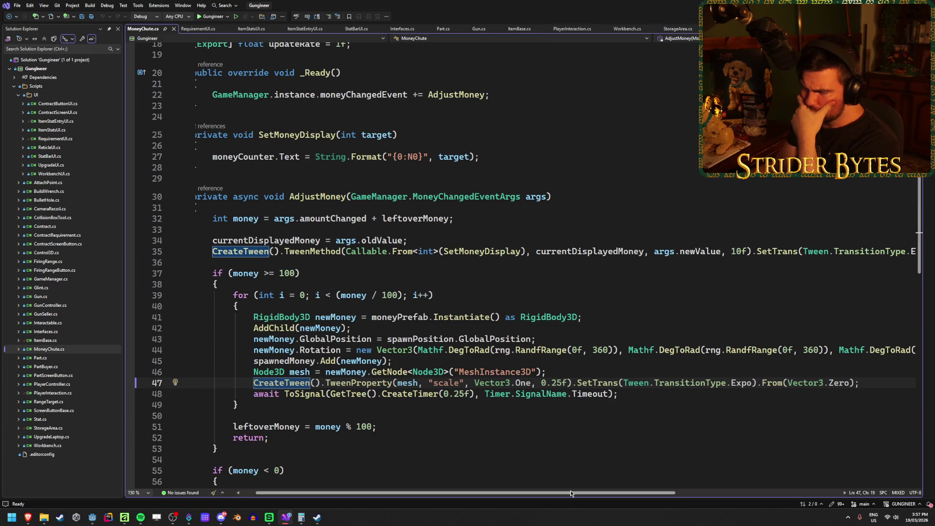
drag(571, 493, 579, 493)
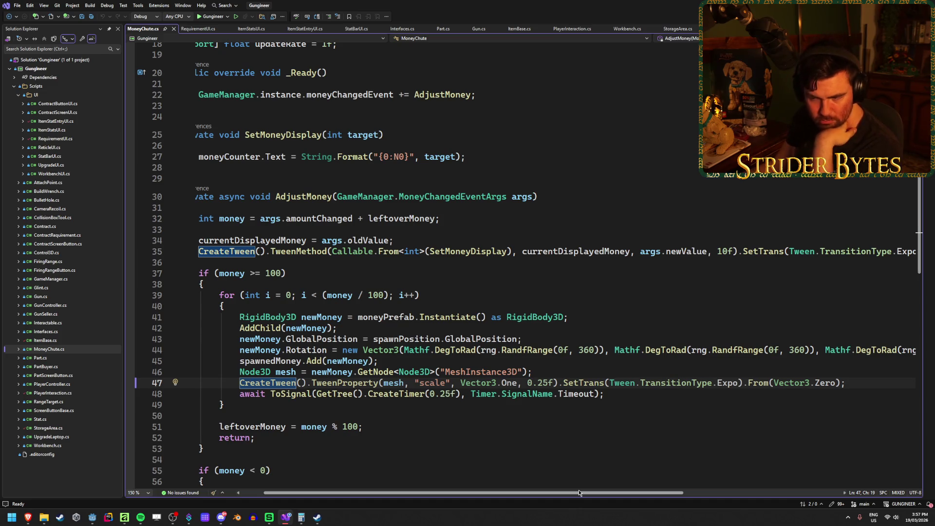
click(395, 383)
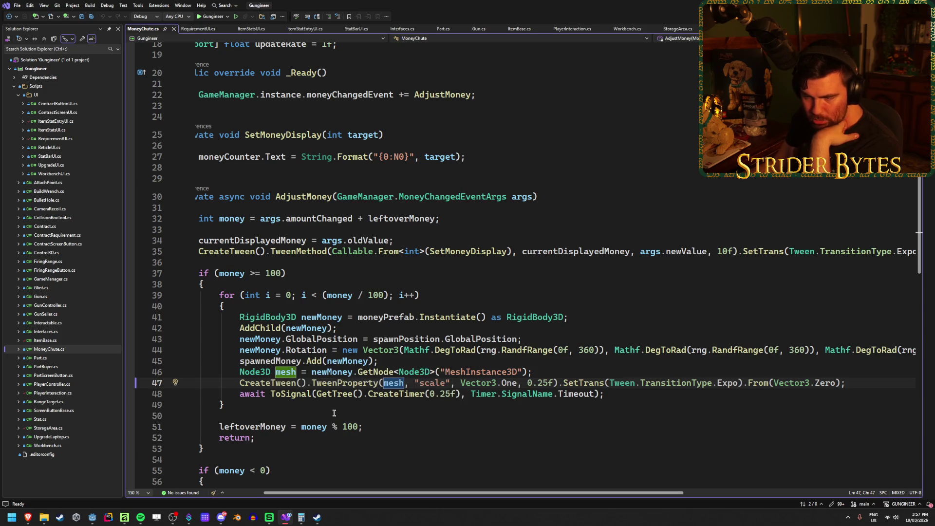
drag(552, 372, 249, 372)
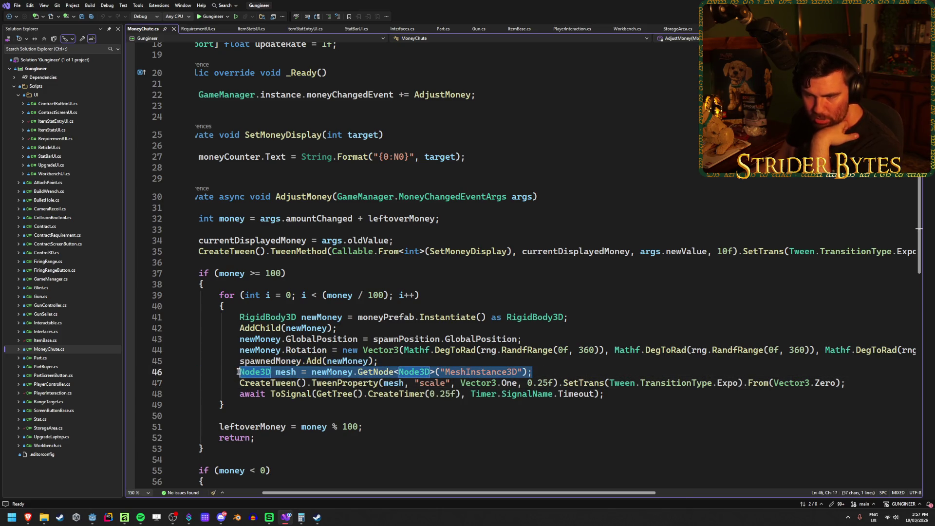
click(340, 372)
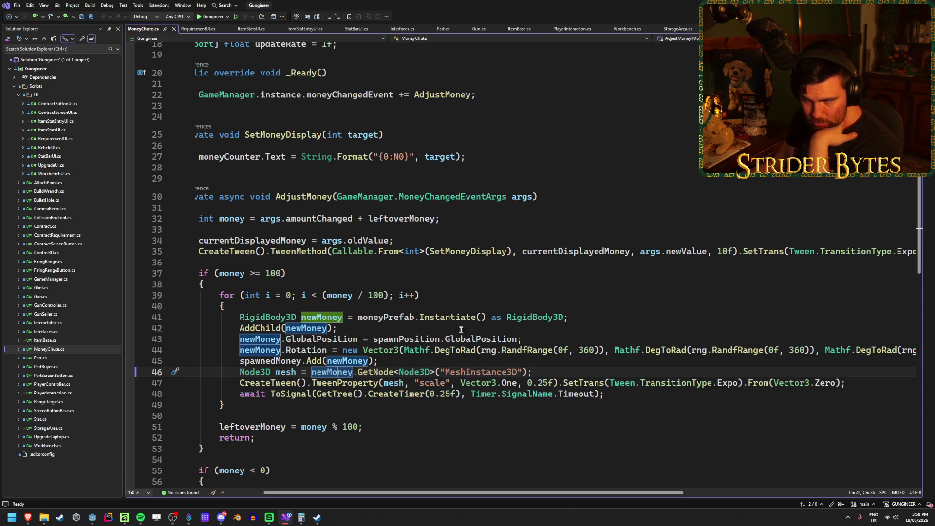
mouse_move(550, 317)
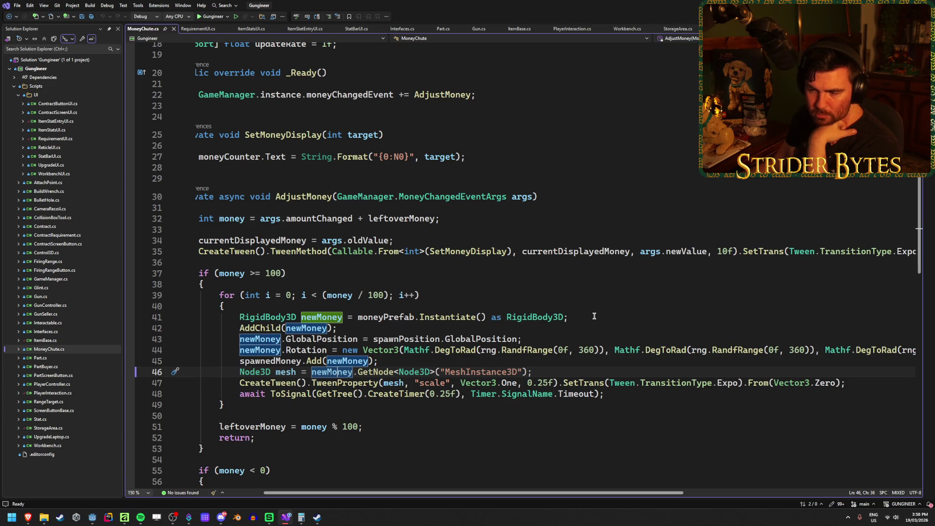
click(482, 371)
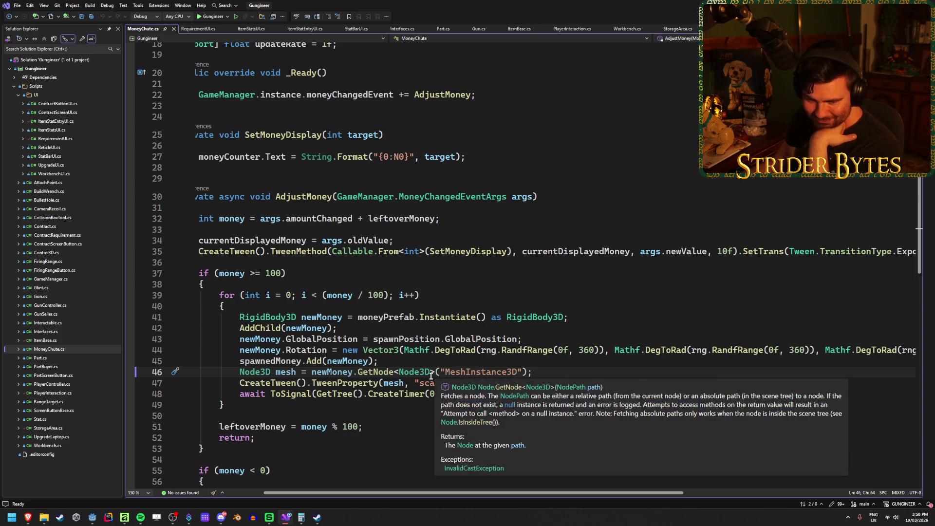
click(92, 517)
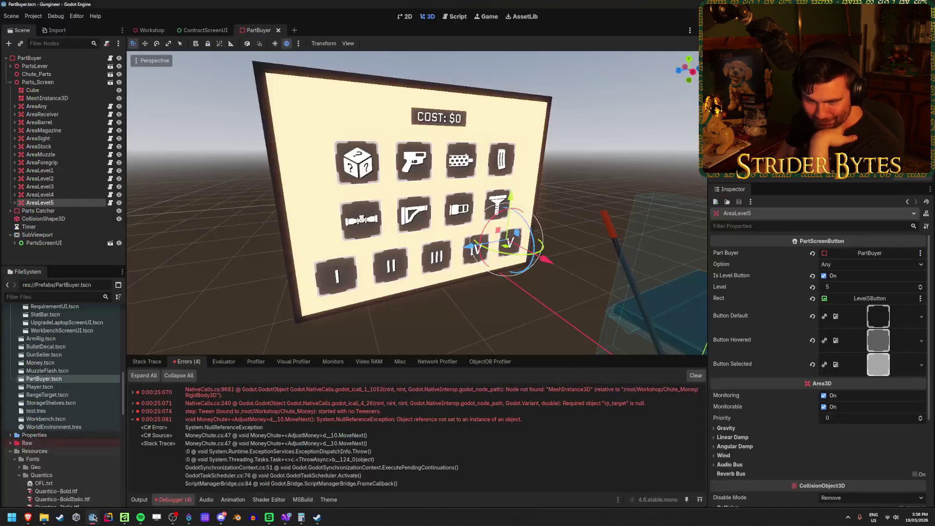
Step: Open Money.tscn, expand the Money node, and inspect its Cube mesh and the RigidBody3D root
double_click(63, 363)
click(14, 58)
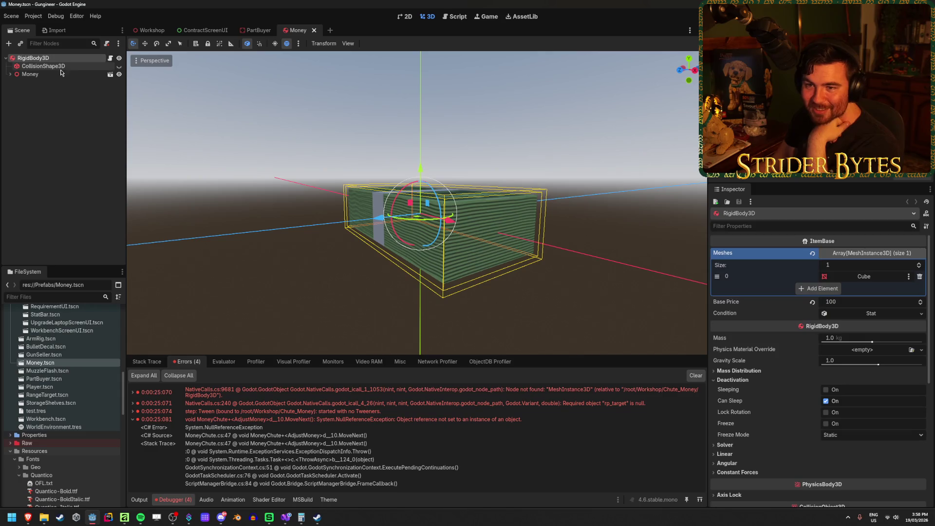
click(11, 74)
click(11, 74)
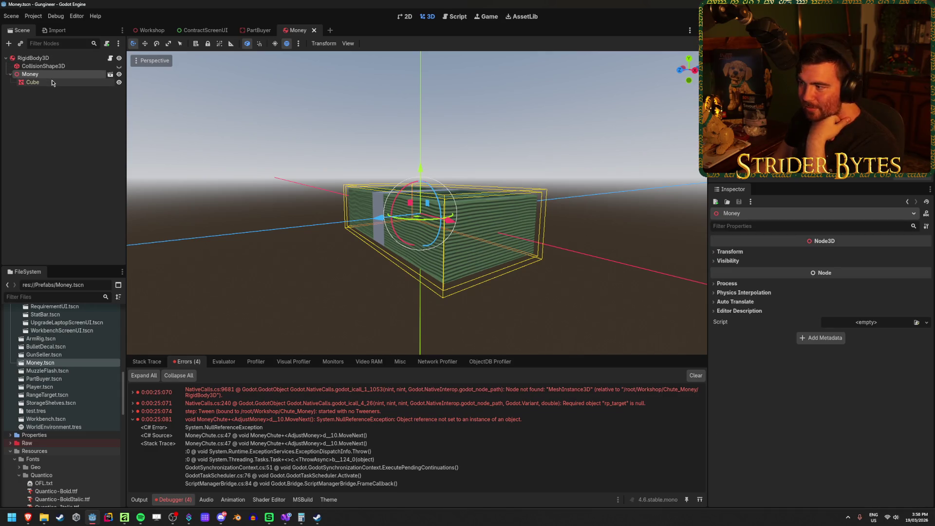
click(53, 59)
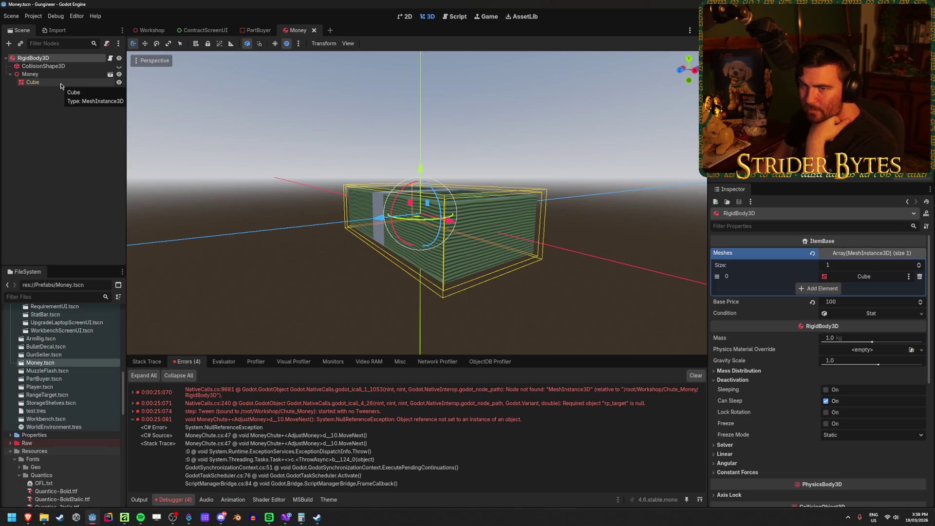
click(62, 75)
click(65, 82)
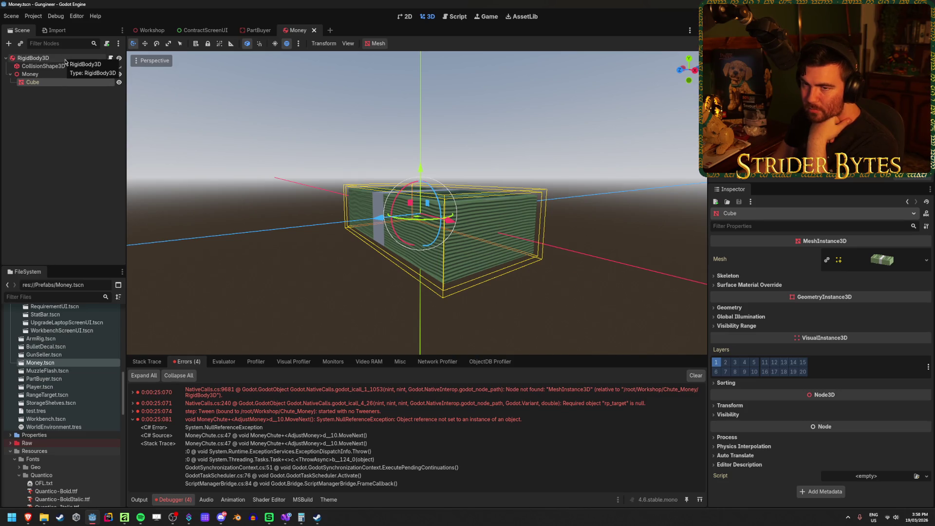
click(64, 59)
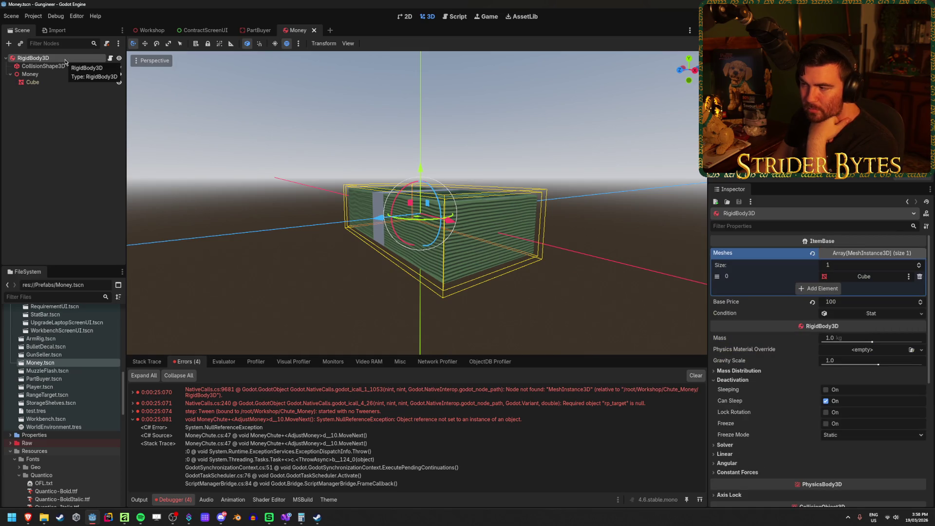
click(287, 518)
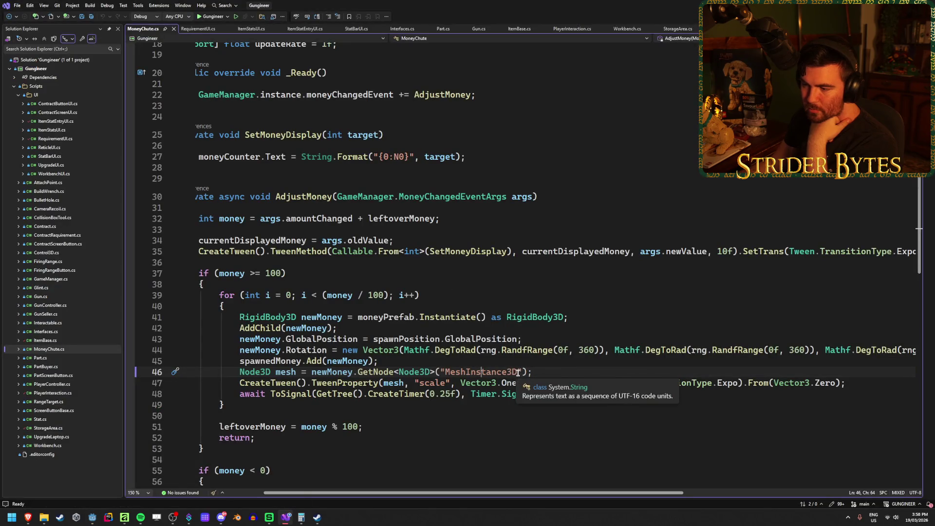
Step: Replace "MeshInstance3D" with "Money/Cube" in the line 46 GetNode call and save MoneyChute.cs
drag(518, 372, 457, 369)
text(Mon)
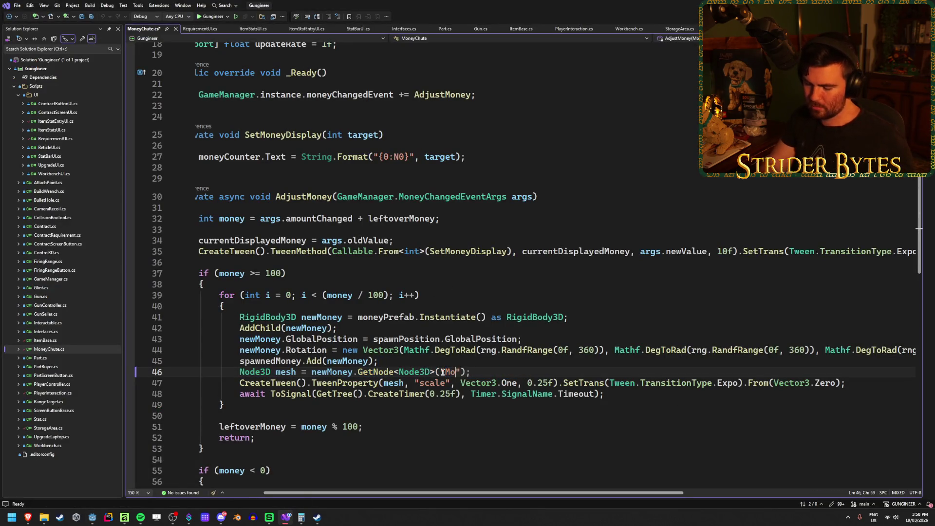
text(ey/Cube)
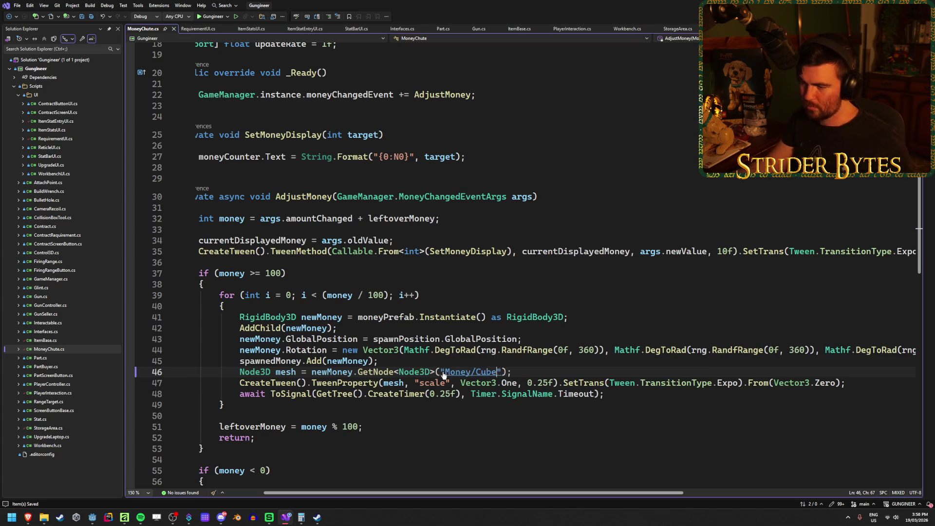
key(ctrl+s)
click(595, 349)
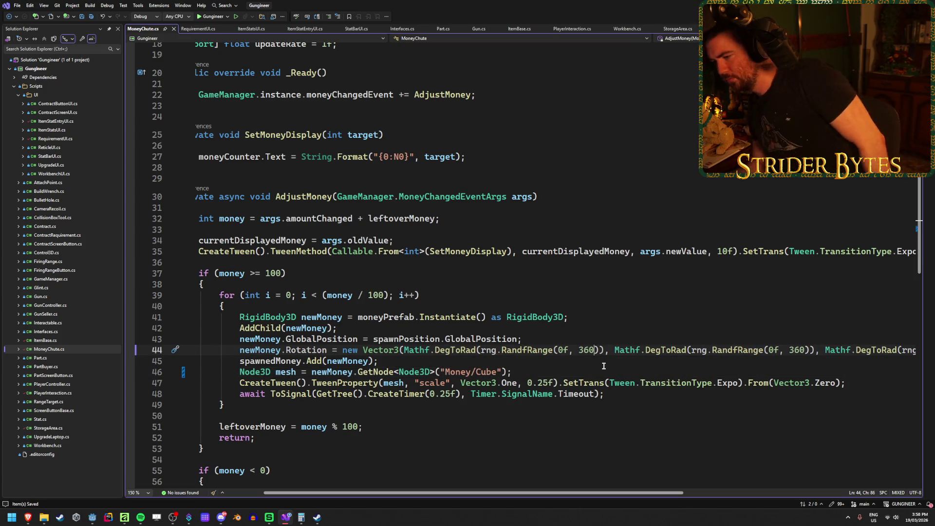
Step: Build and run the game, watch the money counter climb to $158, then stop it
key(alt+Tab)
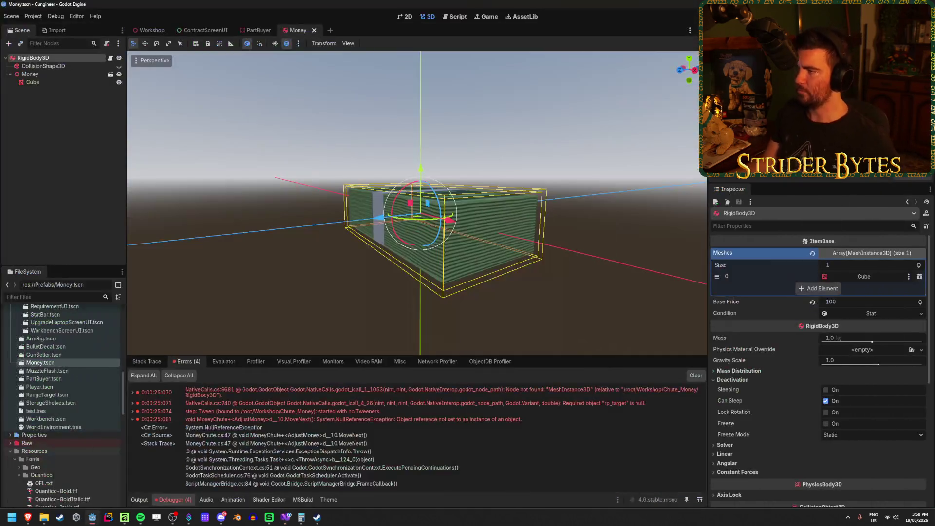
key(F5)
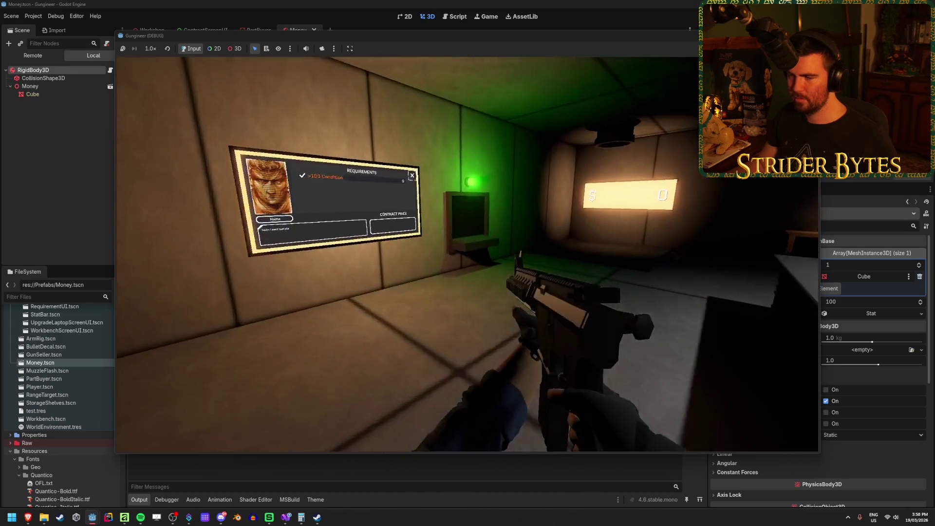
key(e)
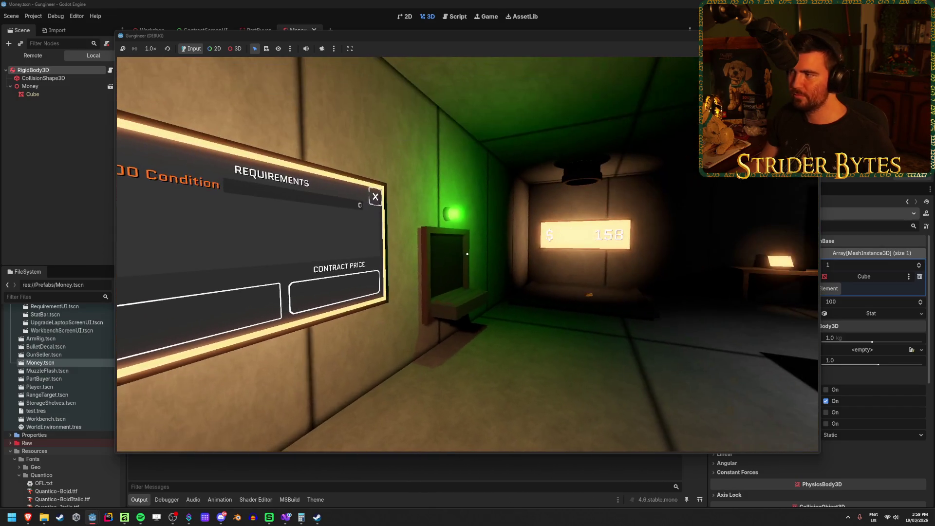
key(F8)
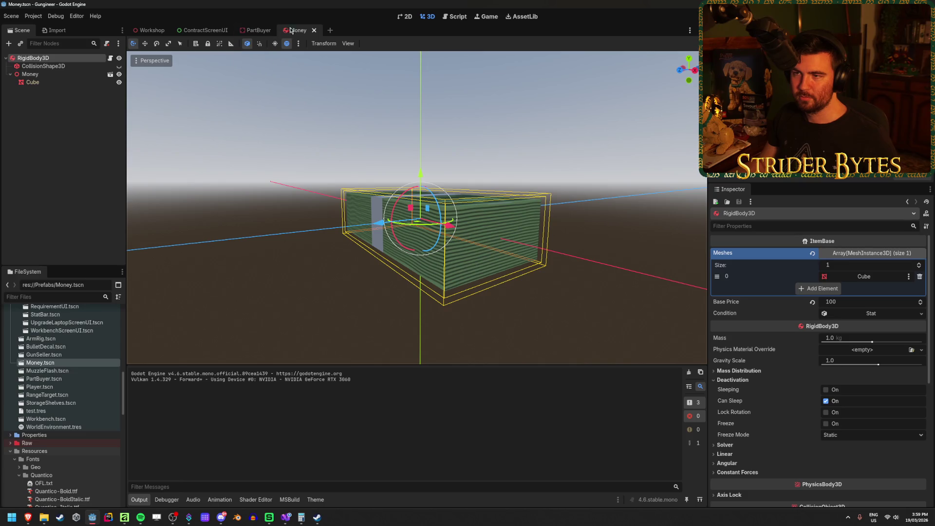
Step: Close the Money and PartBuyer scene tabs
middle_click(285, 30)
click(281, 30)
scroll(247, 238, down, 4)
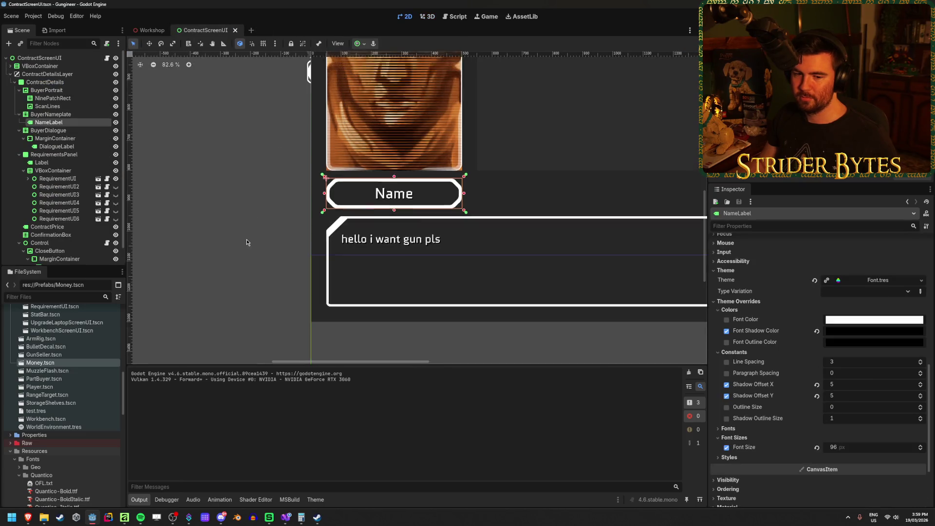
scroll(237, 213, down, 2)
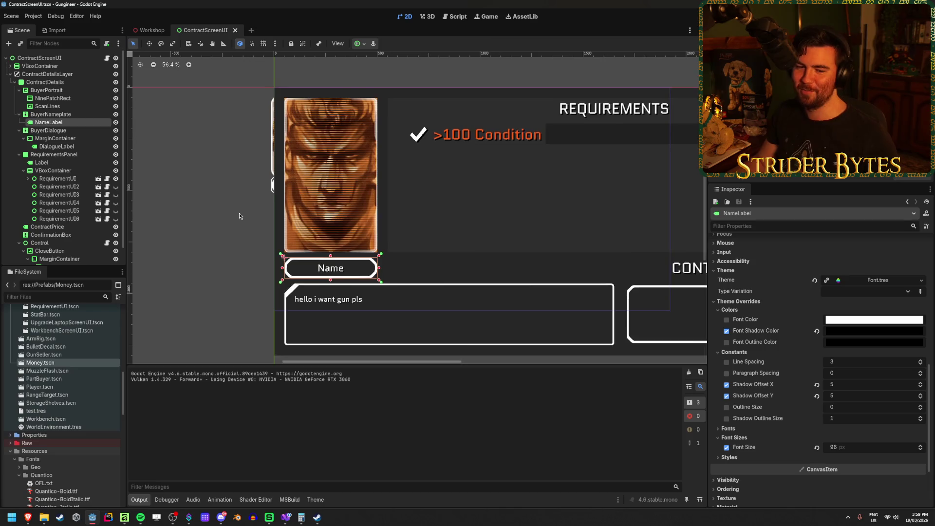
scroll(480, 167, right, 3)
scroll(417, 177, down, 2)
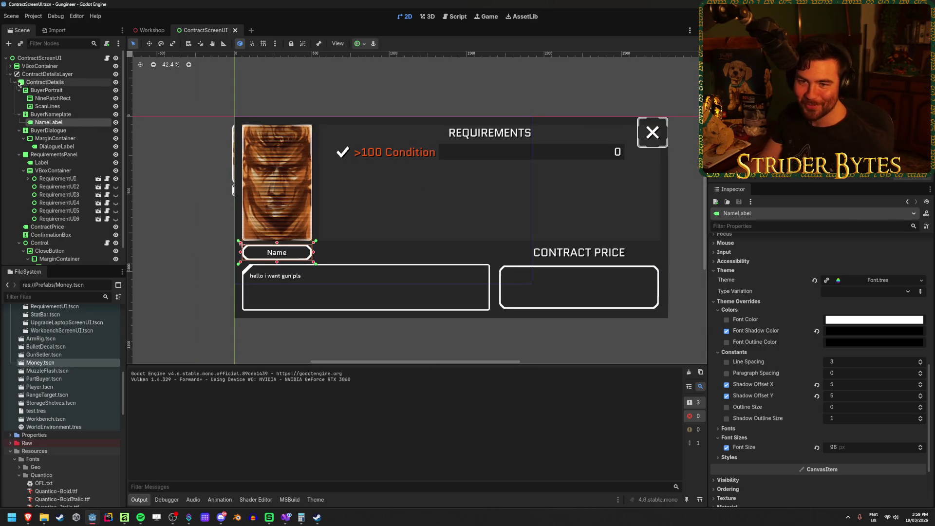
Step: Hide the ContractDetails panel, save ContractScreenUI, and switch back to the Workshop scene
click(60, 83)
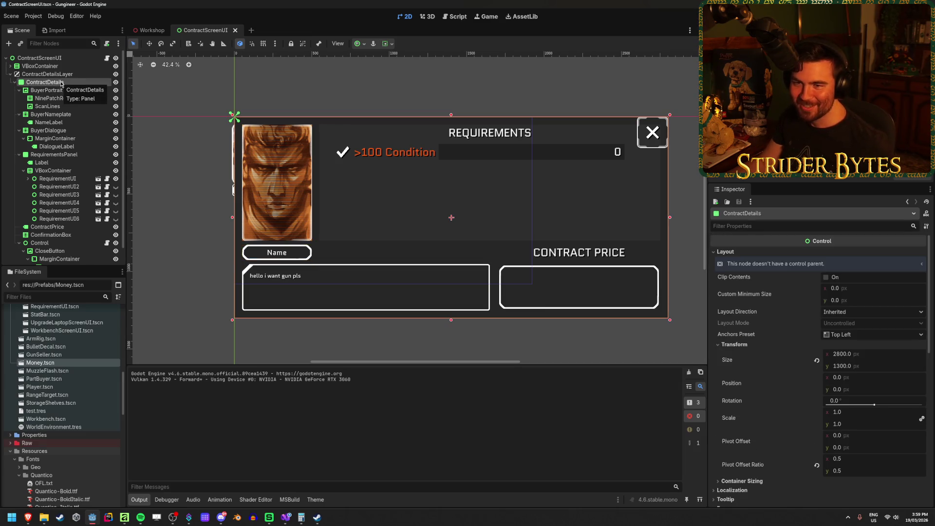
double_click(115, 83)
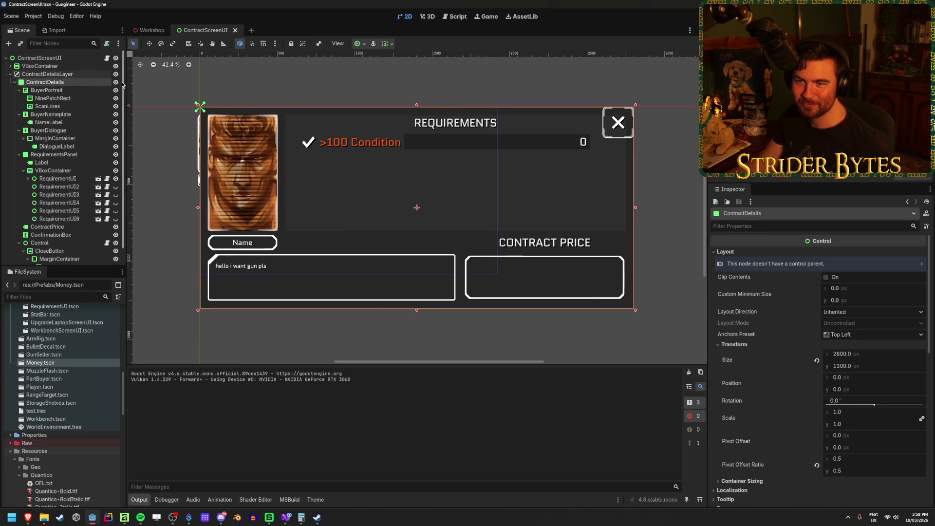
click(115, 83)
key(ctrl+s)
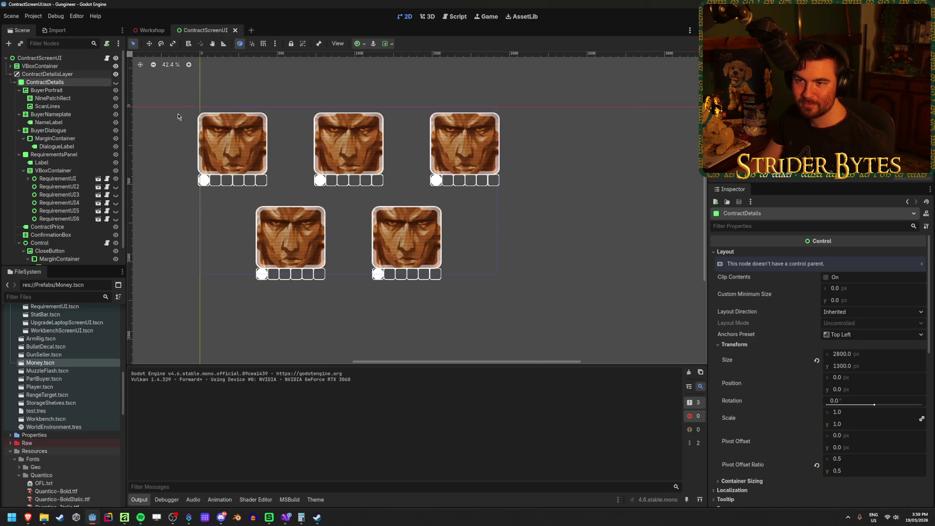
click(115, 83)
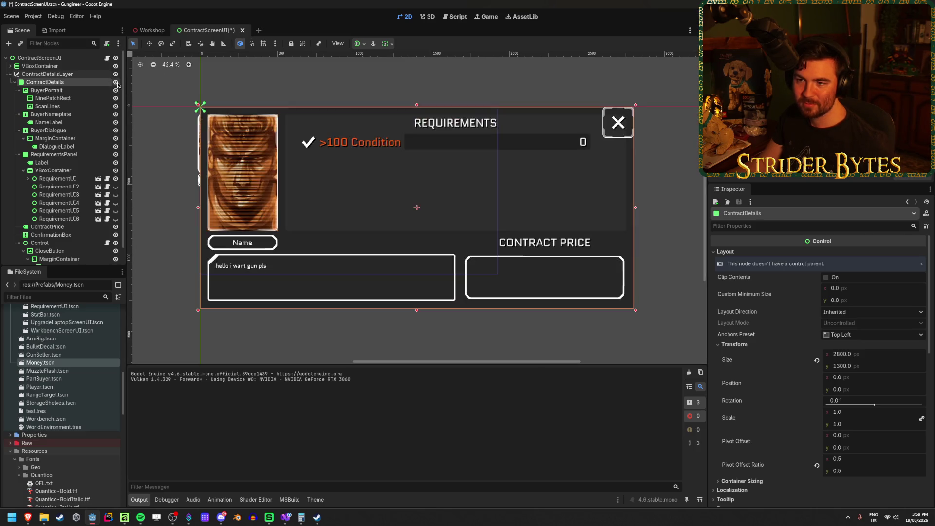
click(115, 82)
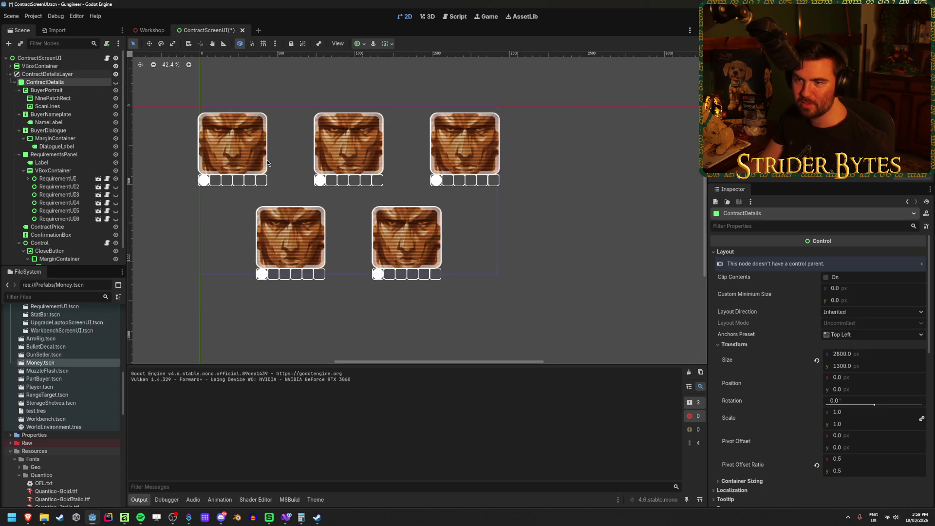
key(ctrl+s)
click(147, 31)
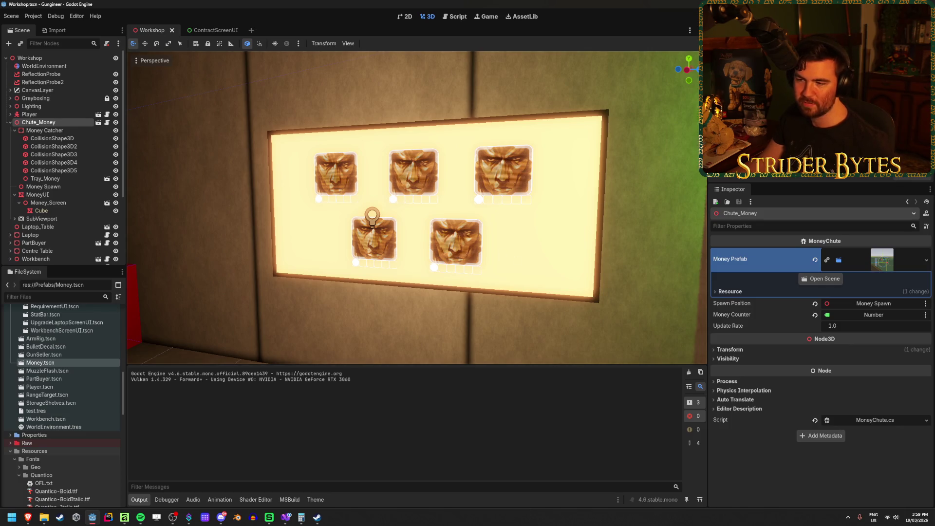
key(s)
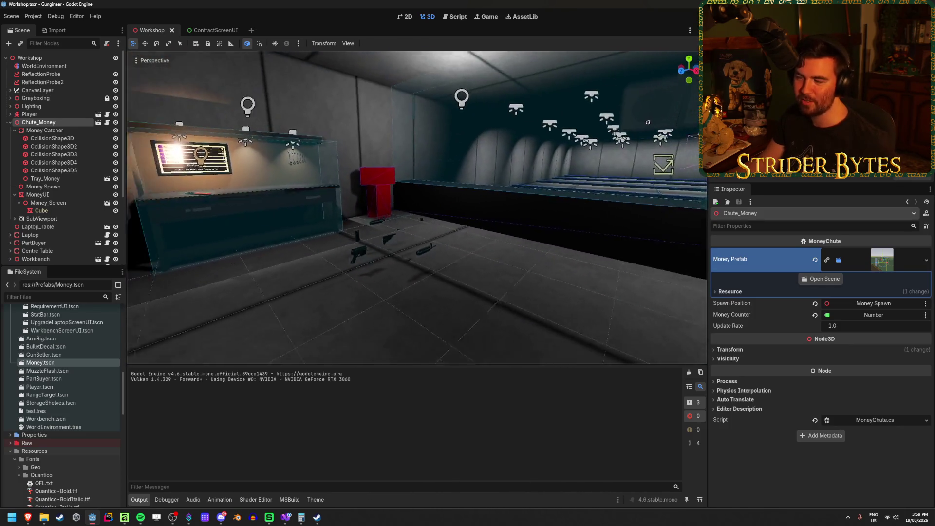
key(w)
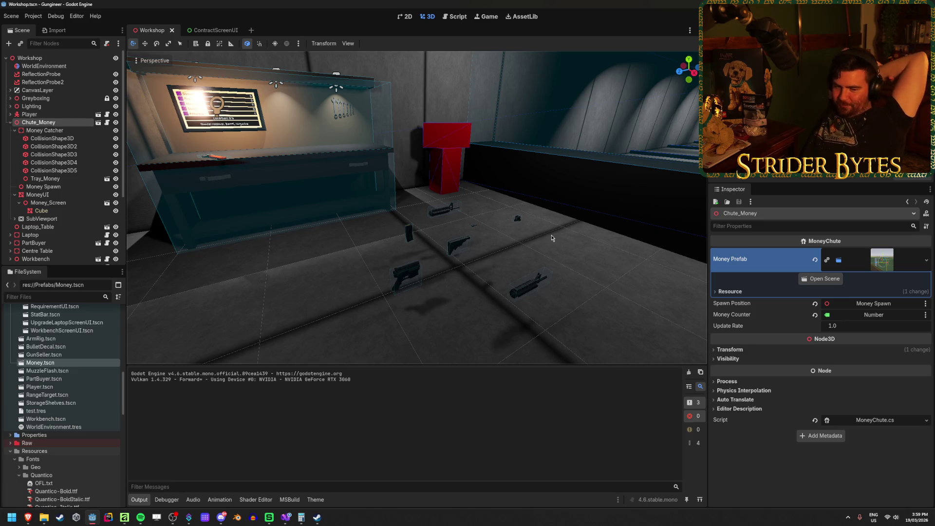
mouse_move(551, 238)
mouse_down()
mouse_move(487, 229)
mouse_move(516, 226)
mouse_up()
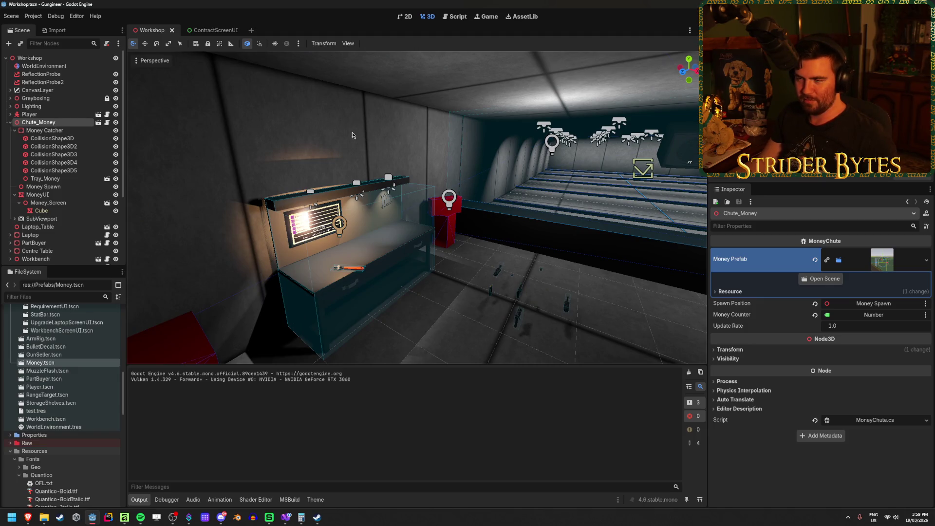
click(374, 307)
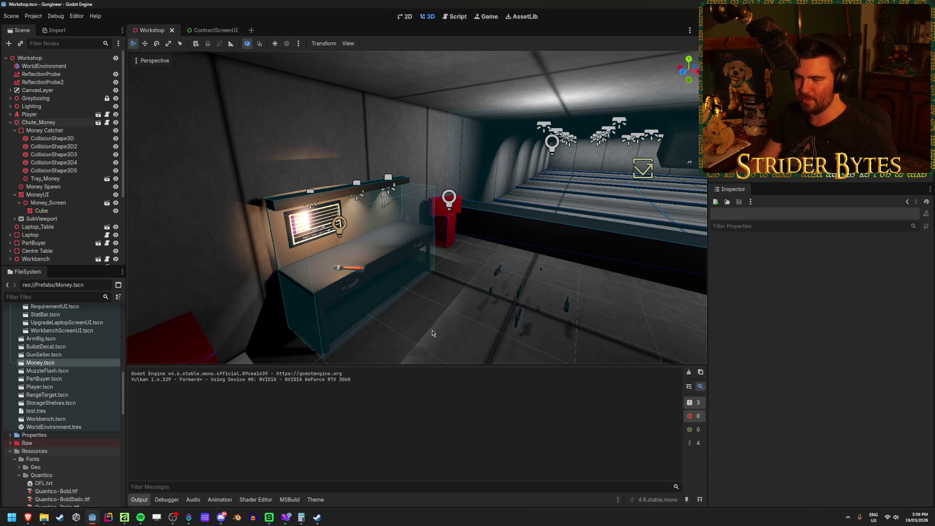
drag(375, 307, 378, 171)
drag(423, 328, 396, 317)
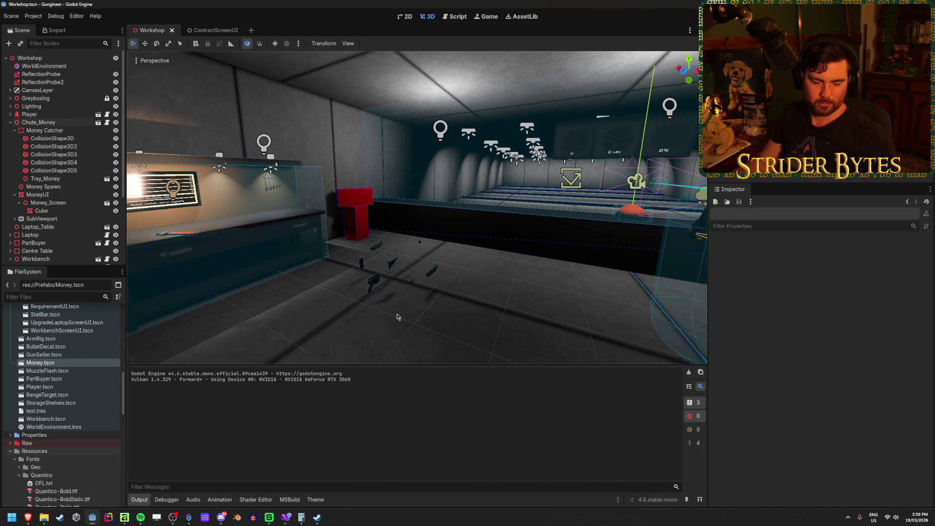